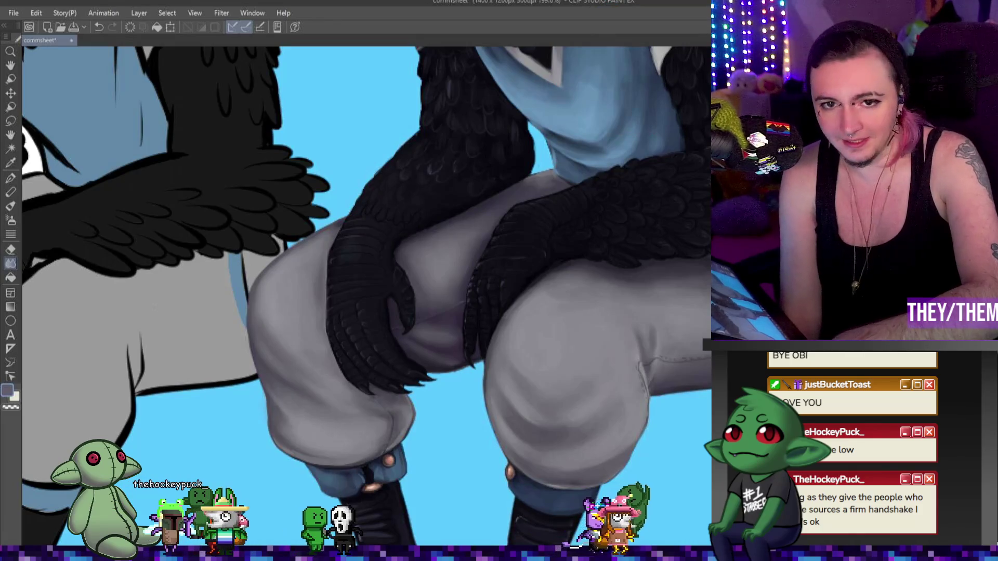
Zoom in on the rendered crow's black claws gripping the grey trousers
{"action": "scroll", "coordinate": [350, 332], "scroll_direction": "up", "scroll_amount": 5}
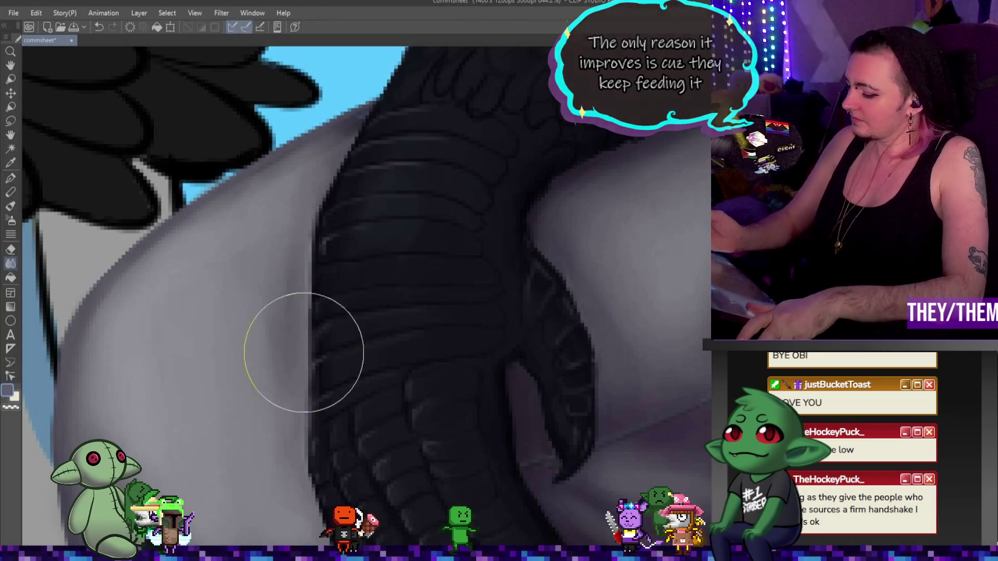
Switch to the Pen tool to paint pale highlights along the claw's scale ridges
{"action": "key", "text": "p"}
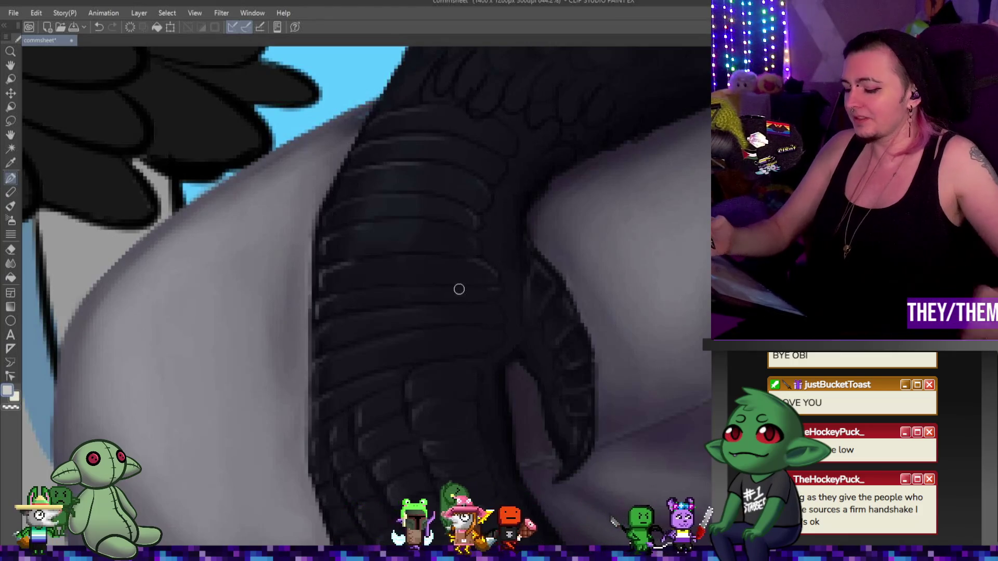
Undo the last highlight stroke and sample the claw's dark colour for scale touch-ups
{"action": "key", "text": "ctrl+z"}
{"action": "key", "text": "ctrl+z"}
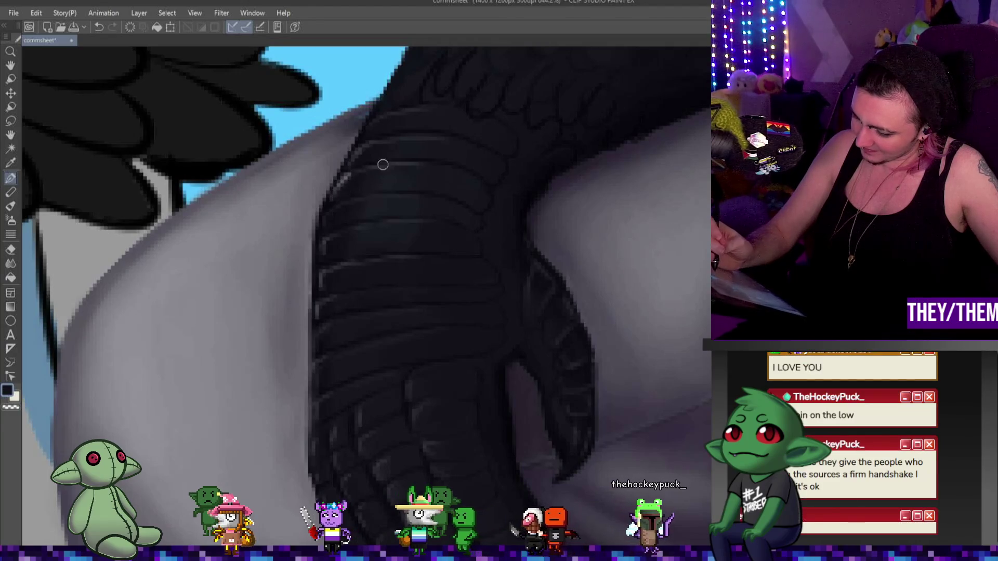
{"action": "key", "text": "alt"}
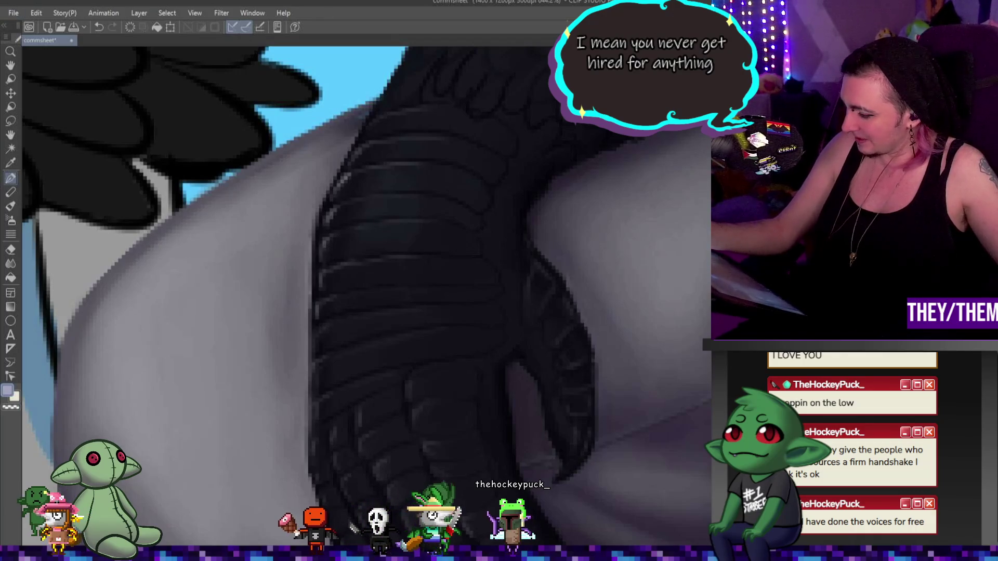
{"action": "left_click", "coordinate": [318, 356], "text": "alt"}
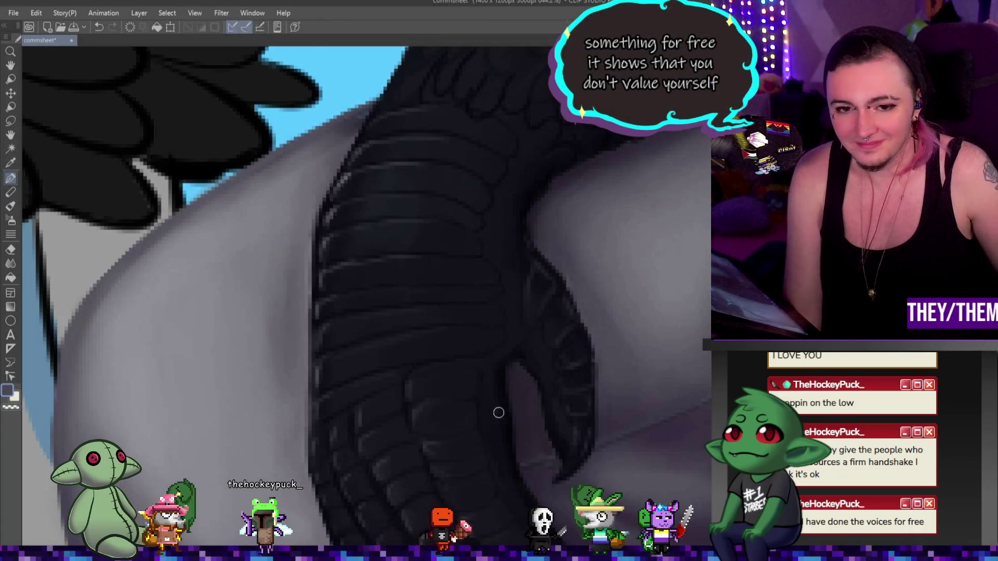
{"action": "scroll", "coordinate": [502, 414], "scroll_direction": "down", "scroll_amount": 5}
{"action": "scroll", "coordinate": [508, 332], "scroll_direction": "up", "scroll_amount": 4}
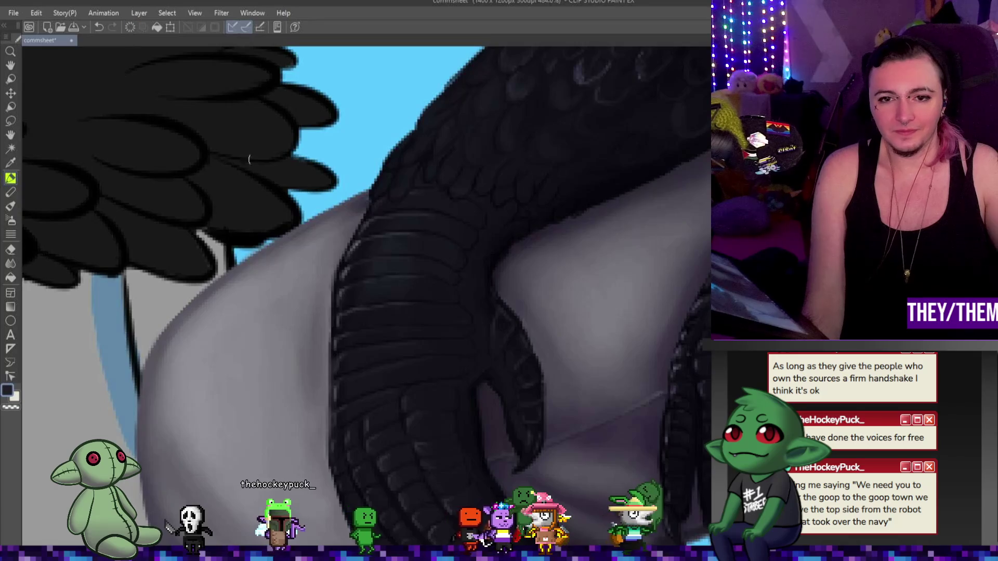
{"action": "scroll", "coordinate": [215, 147], "scroll_direction": "down", "scroll_amount": 3}
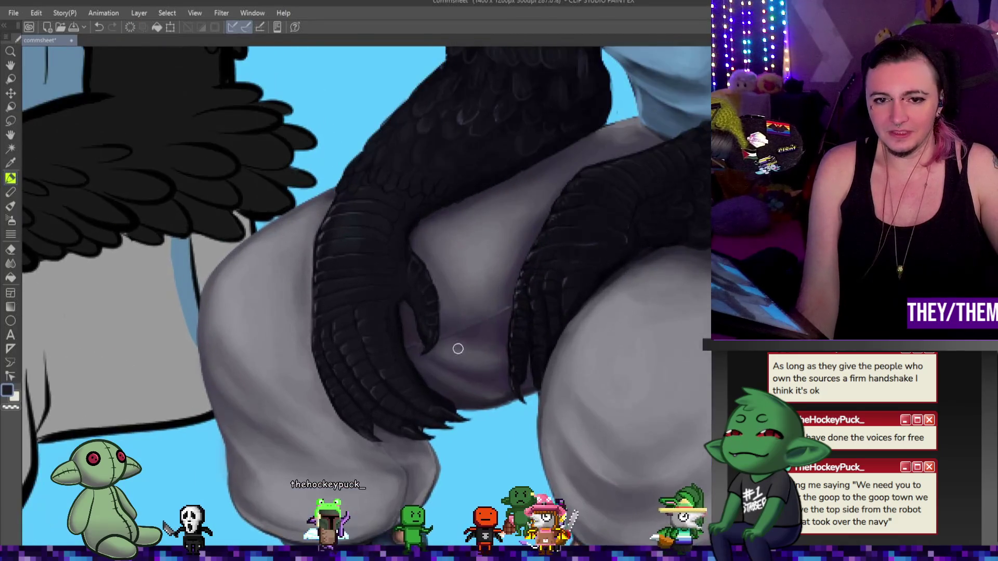
{"action": "scroll", "coordinate": [457, 349], "scroll_direction": "down", "scroll_amount": 4}
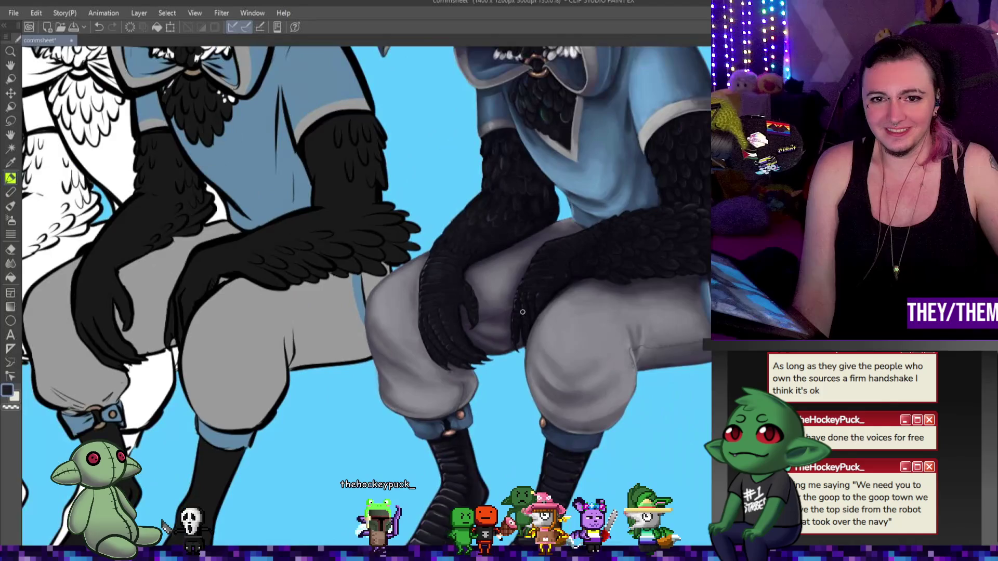
{"action": "scroll", "coordinate": [446, 306], "scroll_direction": "up", "scroll_amount": 1}
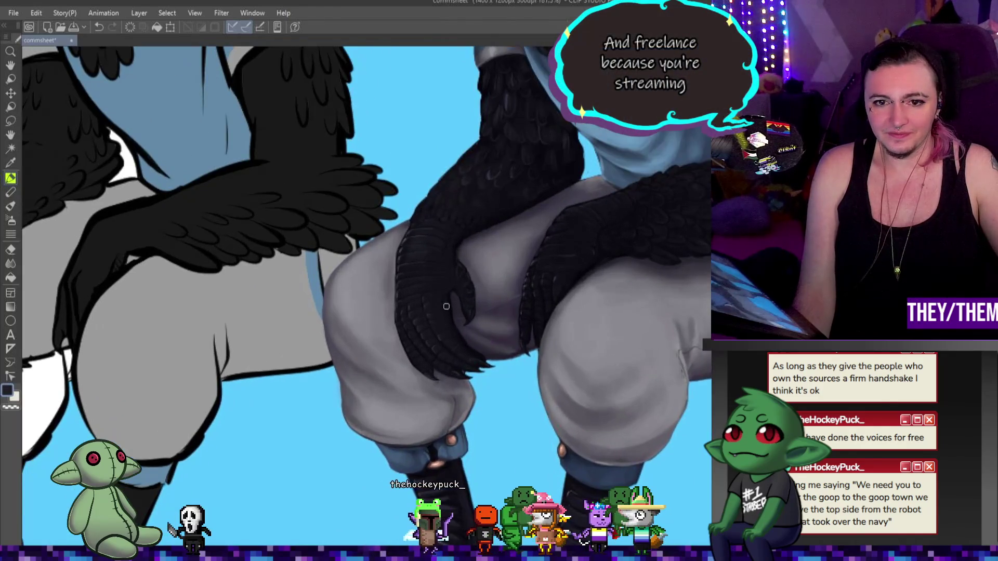
{"action": "scroll", "coordinate": [441, 292], "scroll_direction": "down", "scroll_amount": 1}
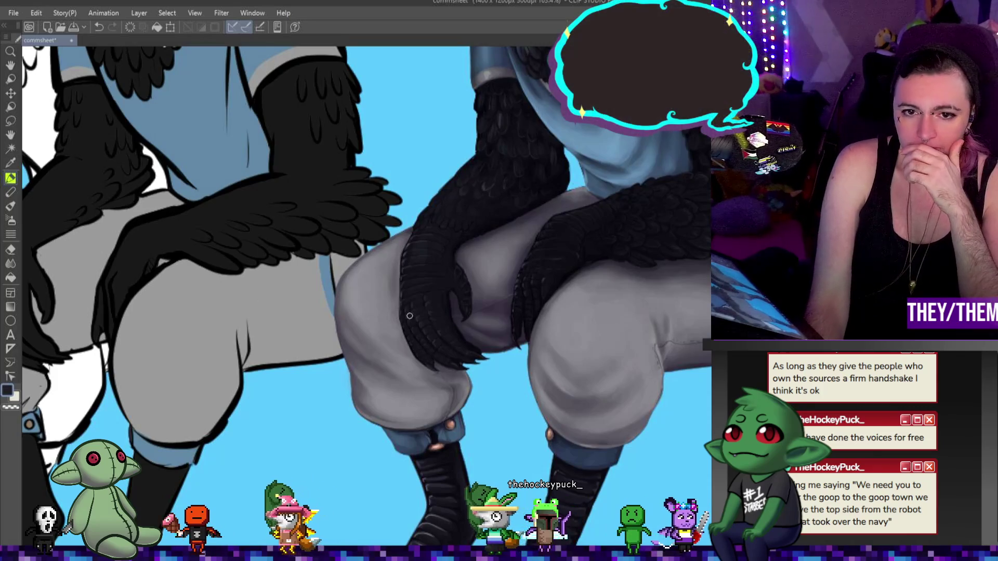
{"action": "scroll", "coordinate": [437, 270], "scroll_direction": "up", "scroll_amount": 2}
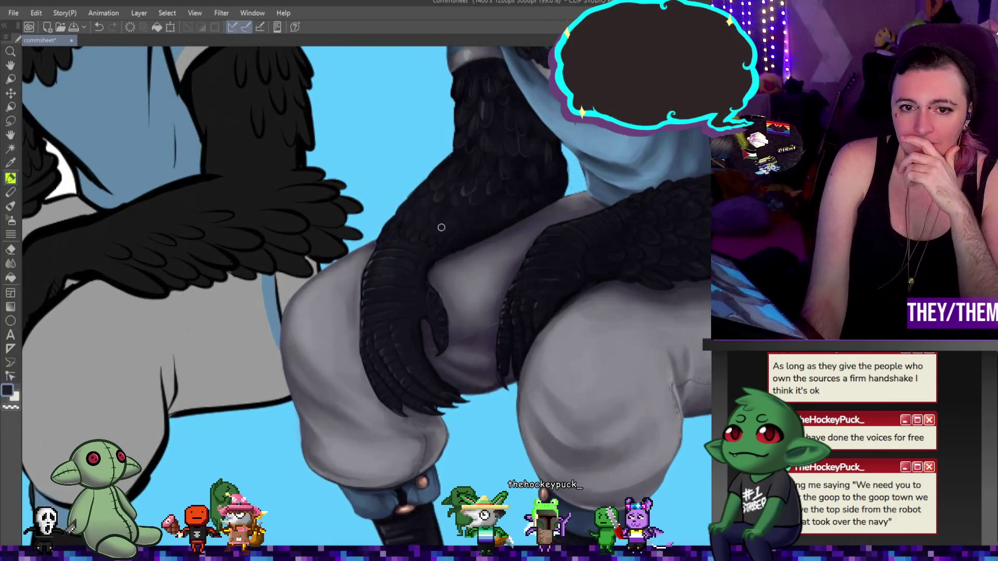
{"action": "scroll", "coordinate": [484, 266], "scroll_direction": "up", "scroll_amount": 1}
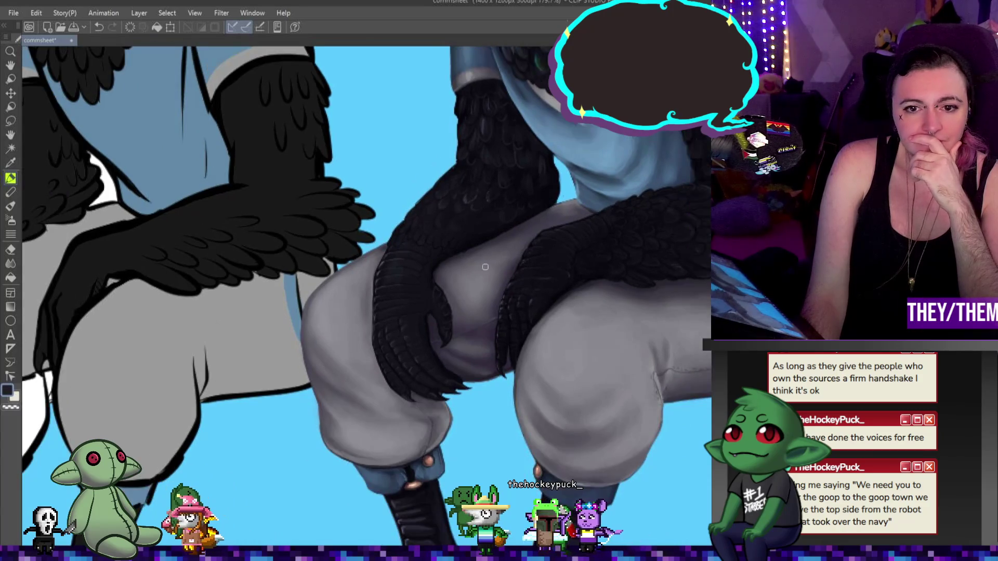
{"action": "scroll", "coordinate": [437, 309], "scroll_direction": "down", "scroll_amount": 2}
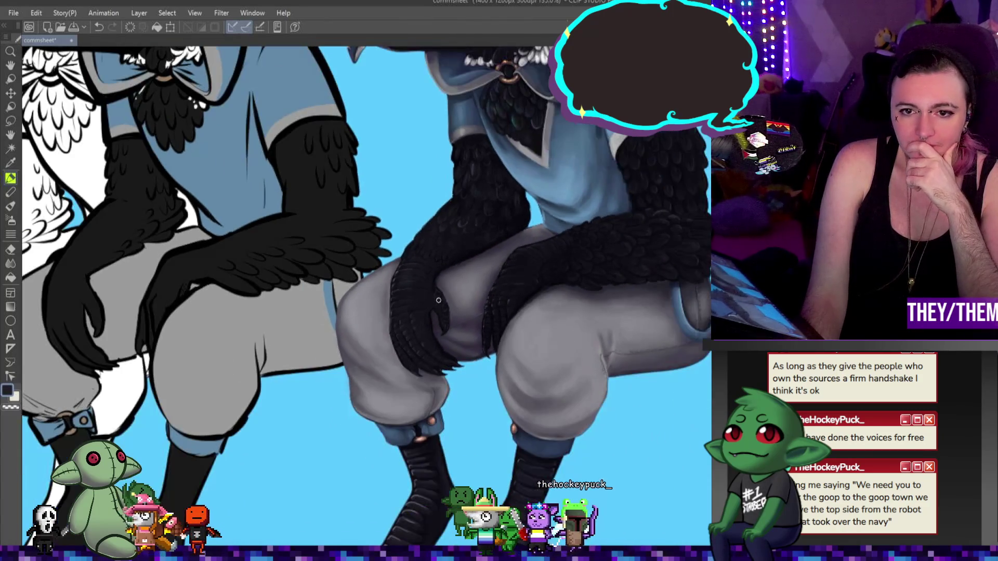
{"action": "scroll", "coordinate": [526, 297], "scroll_direction": "down", "scroll_amount": 1}
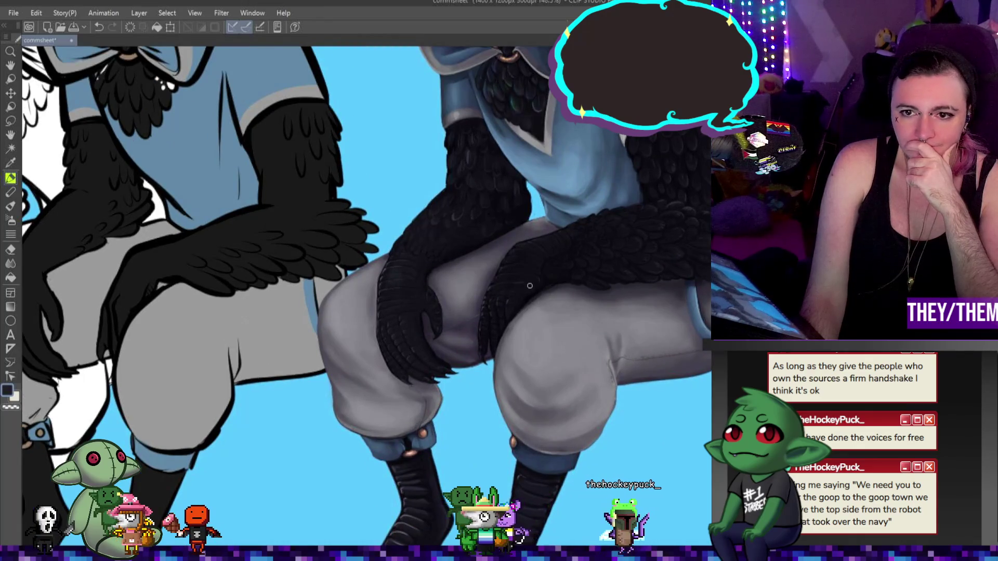
{"action": "scroll", "coordinate": [530, 285], "scroll_direction": "down", "scroll_amount": 5}
{"action": "scroll", "coordinate": [531, 289], "scroll_direction": "up", "scroll_amount": 1}
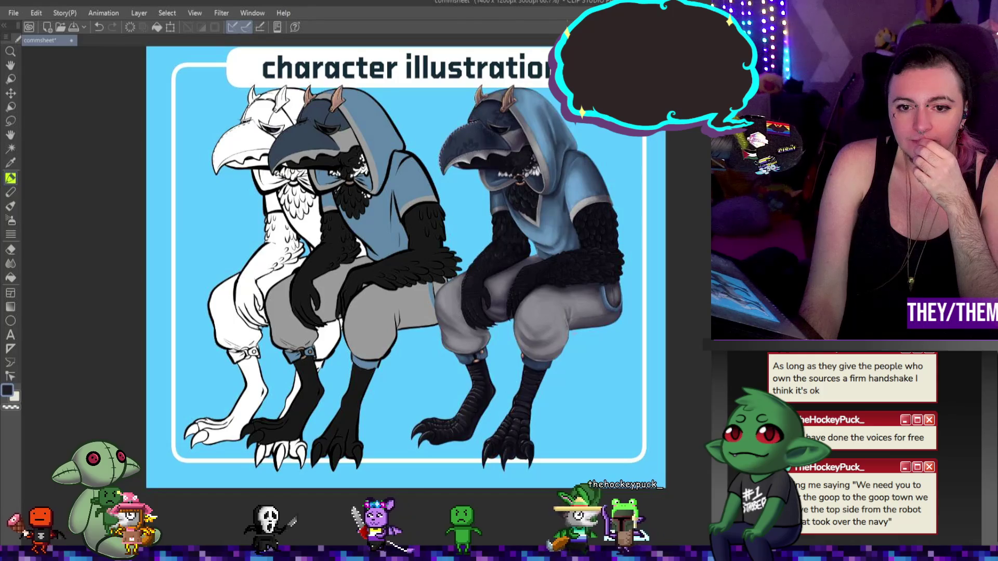
Zoom in and out across the sheet to review the crow stages with the shaded stage shown
{"action": "scroll", "coordinate": [516, 426], "scroll_direction": "up", "scroll_amount": 1}
{"action": "scroll", "coordinate": [513, 341], "scroll_direction": "up", "scroll_amount": 3}
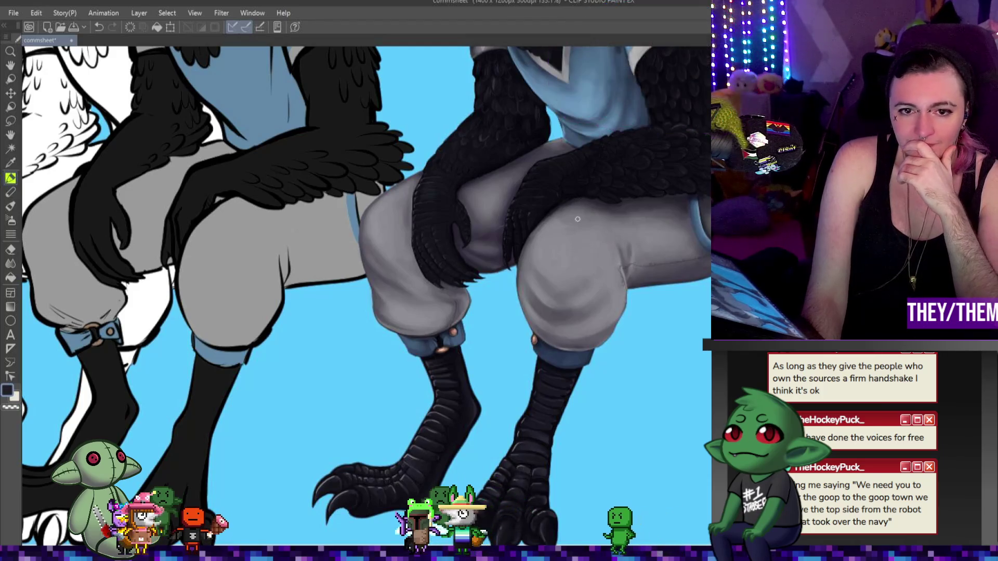
{"action": "scroll", "coordinate": [579, 239], "scroll_direction": "down", "scroll_amount": 4}
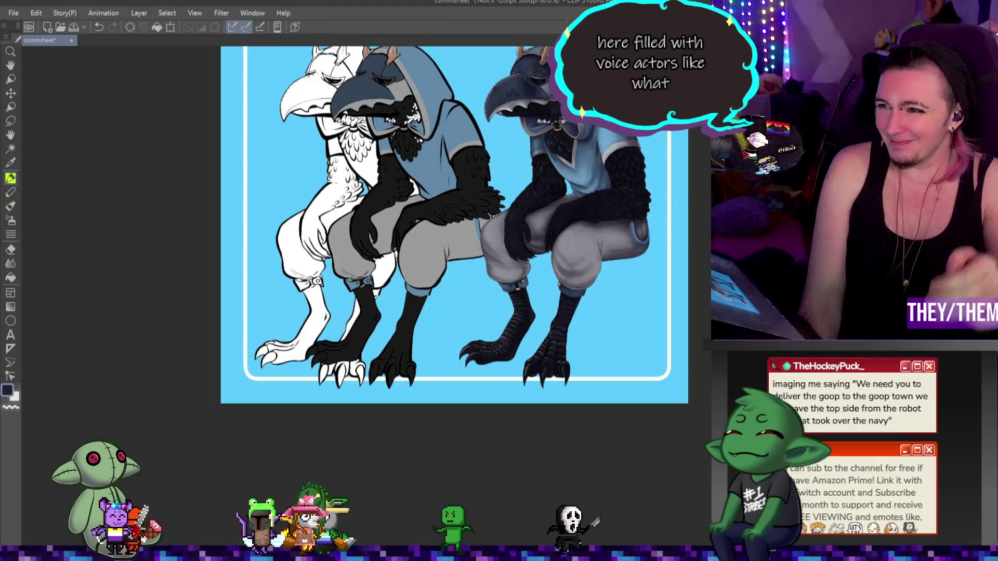
{"action": "scroll", "coordinate": [509, 277], "scroll_direction": "up", "scroll_amount": 5}
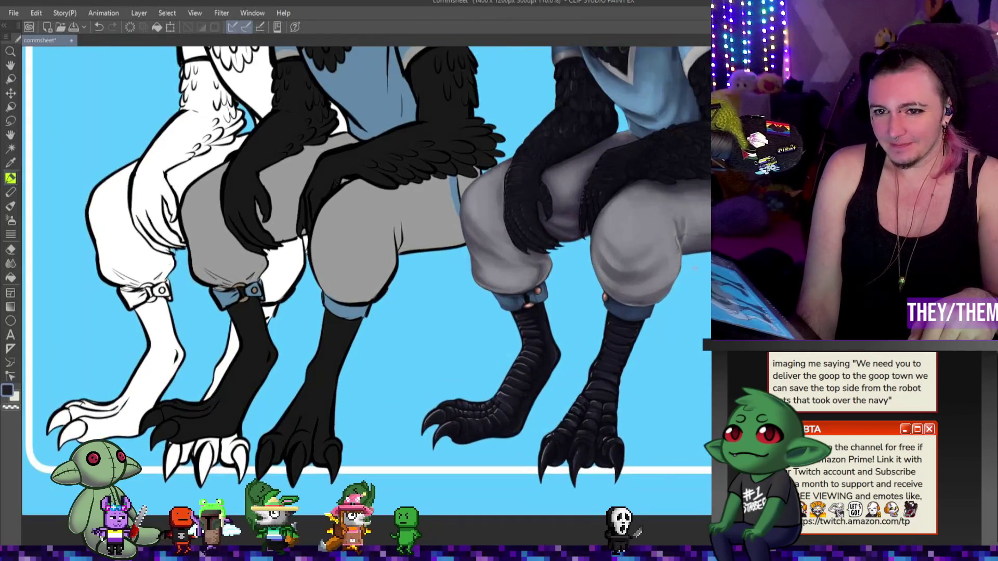
{"action": "scroll", "coordinate": [695, 269], "scroll_direction": "down", "scroll_amount": 5}
{"action": "scroll", "coordinate": [695, 244], "scroll_direction": "up", "scroll_amount": 5}
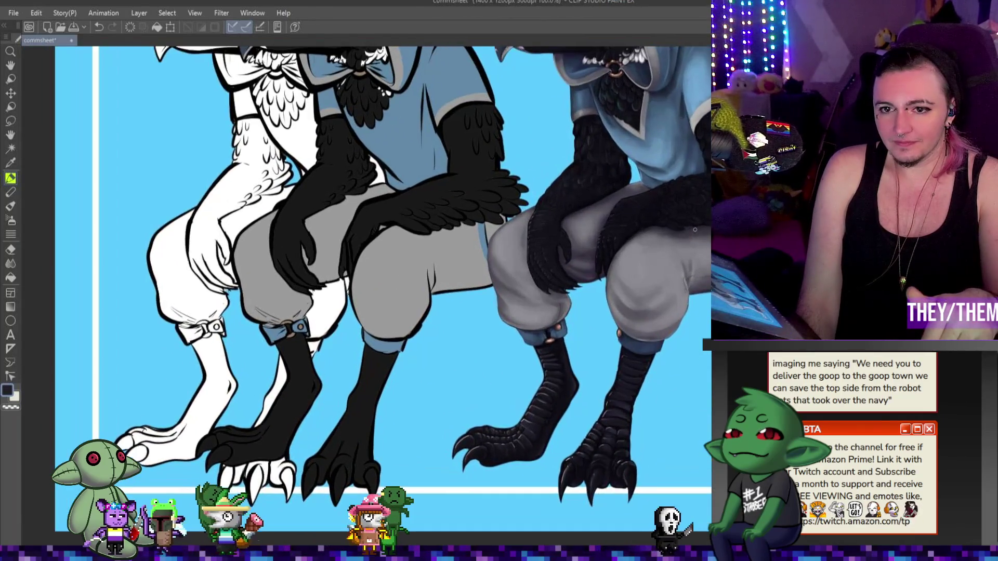
{"action": "scroll", "coordinate": [695, 229], "scroll_direction": "up", "scroll_amount": 2}
{"action": "scroll", "coordinate": [695, 208], "scroll_direction": "down", "scroll_amount": 4}
{"action": "scroll", "coordinate": [694, 145], "scroll_direction": "up", "scroll_amount": 4}
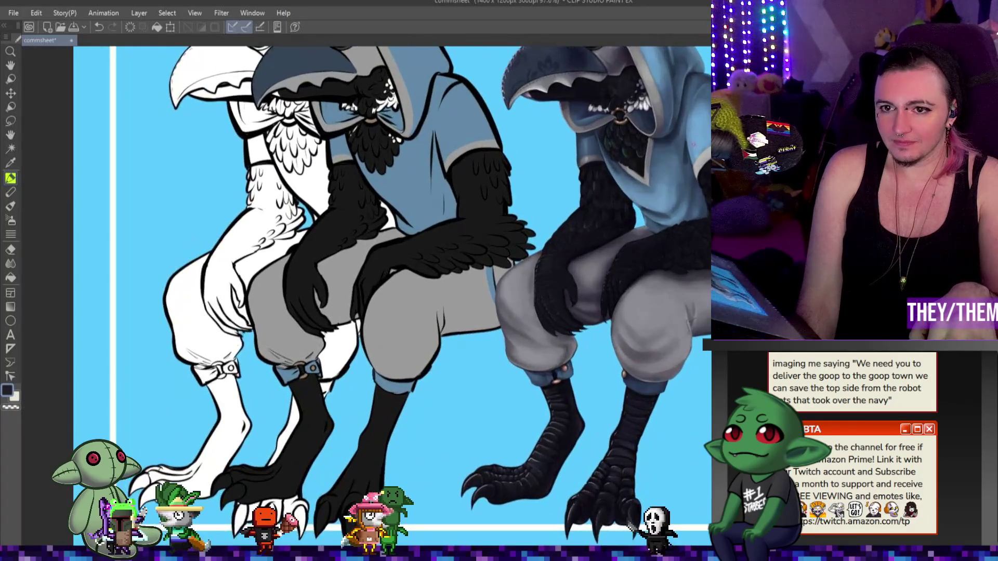
{"action": "scroll", "coordinate": [694, 146], "scroll_direction": "up", "scroll_amount": 2}
{"action": "scroll", "coordinate": [694, 146], "scroll_direction": "down", "scroll_amount": 2}
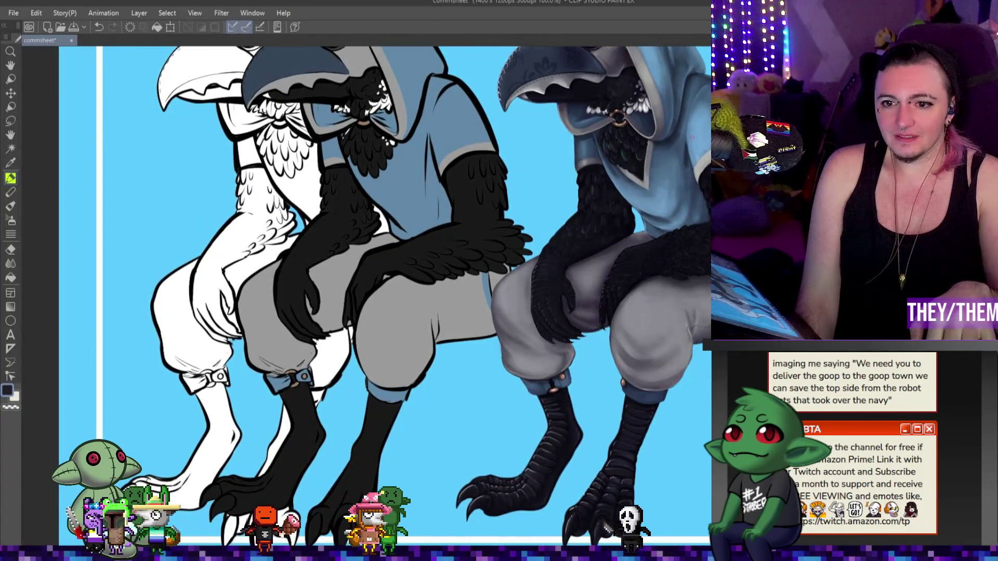
{"action": "scroll", "coordinate": [692, 138], "scroll_direction": "up", "scroll_amount": 1}
{"action": "scroll", "coordinate": [692, 138], "scroll_direction": "down", "scroll_amount": 1}
{"action": "scroll", "coordinate": [706, 162], "scroll_direction": "up", "scroll_amount": 2}
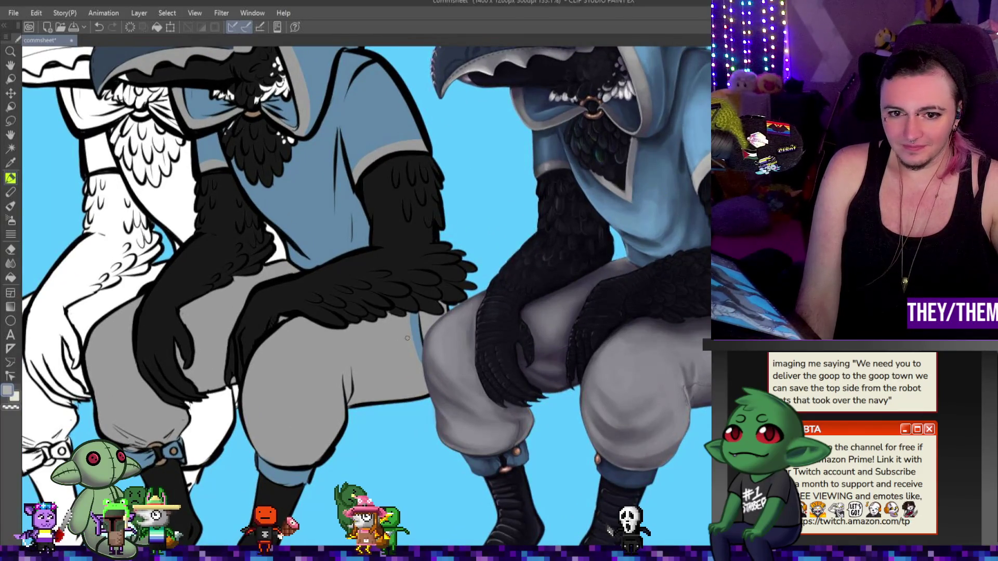
{"action": "scroll", "coordinate": [406, 338], "scroll_direction": "down", "scroll_amount": 3}
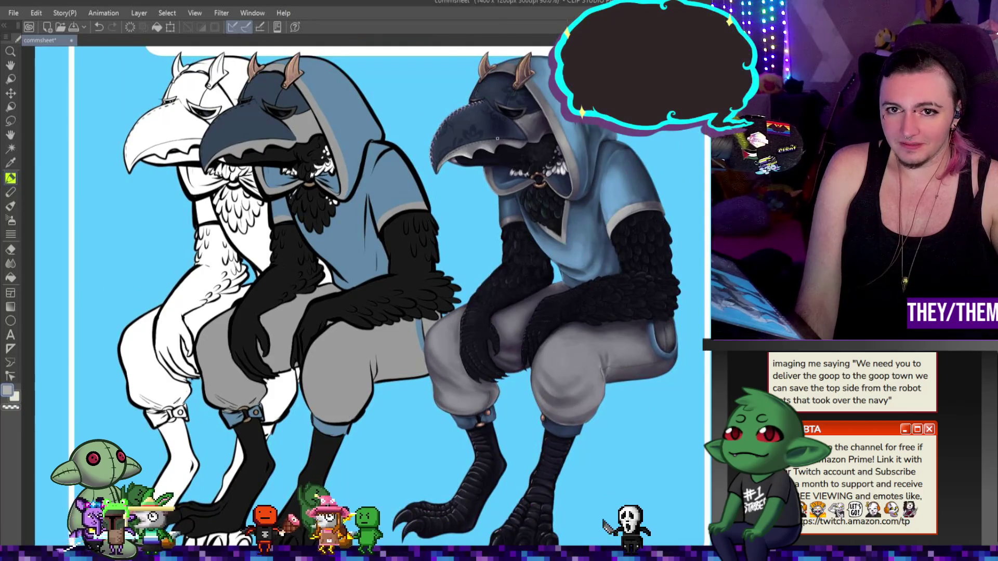
{"action": "scroll", "coordinate": [513, 166], "scroll_direction": "down", "scroll_amount": 1}
{"action": "scroll", "coordinate": [514, 165], "scroll_direction": "up", "scroll_amount": 2}
{"action": "scroll", "coordinate": [530, 203], "scroll_direction": "down", "scroll_amount": 3}
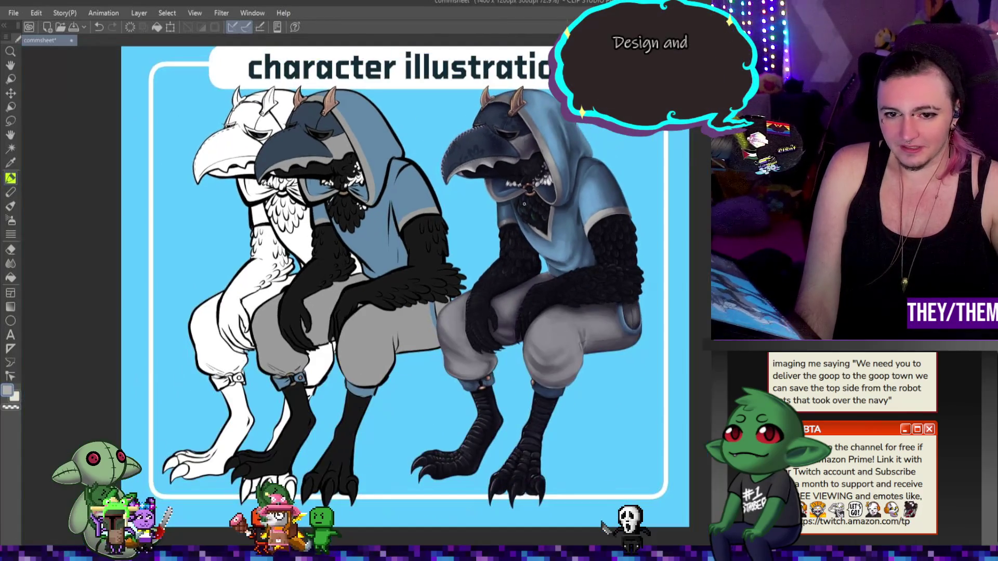
{"action": "scroll", "coordinate": [492, 418], "scroll_direction": "up", "scroll_amount": 3}
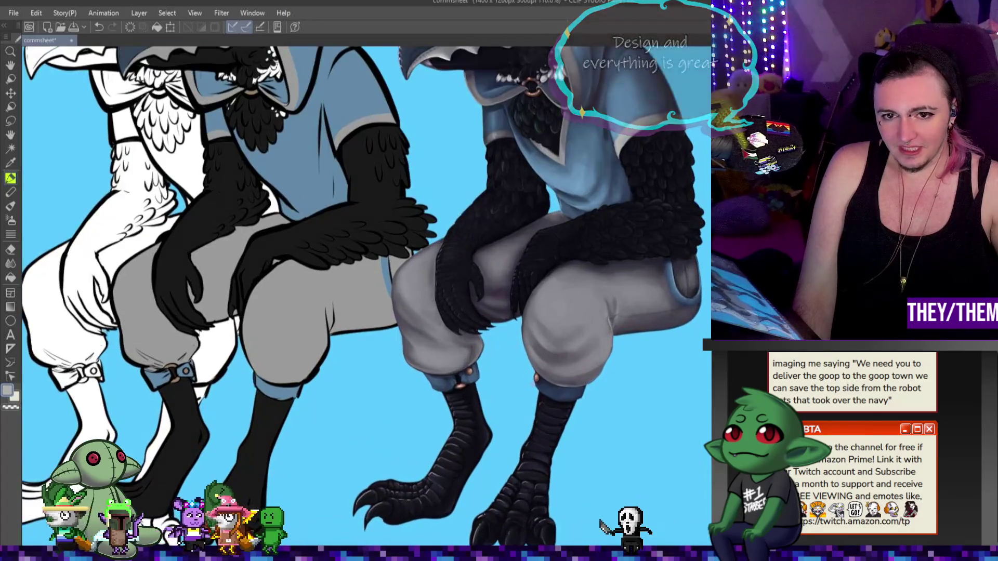
{"action": "scroll", "coordinate": [546, 370], "scroll_direction": "down", "scroll_amount": 2}
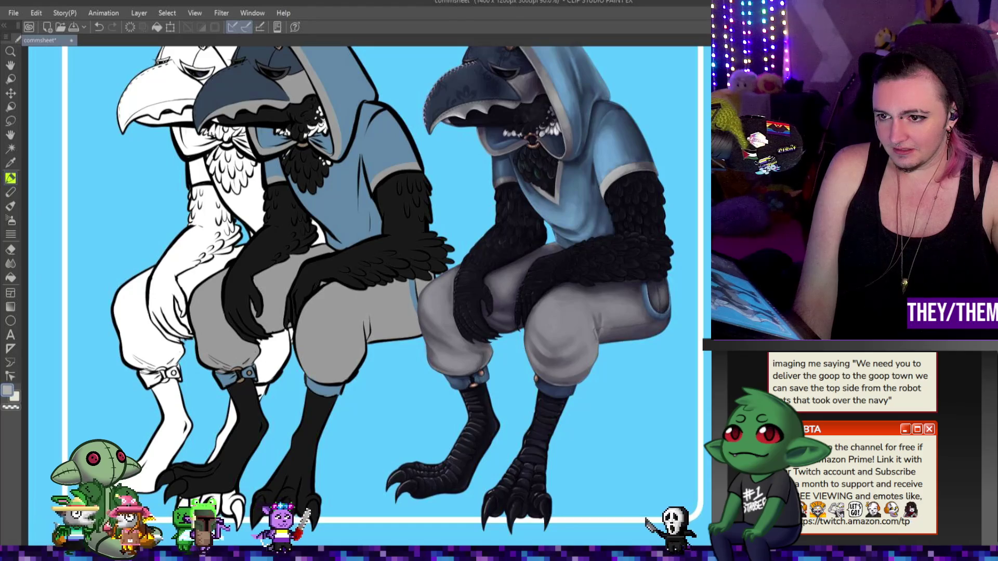
{"action": "scroll", "coordinate": [500, 263], "scroll_direction": "down", "scroll_amount": 3}
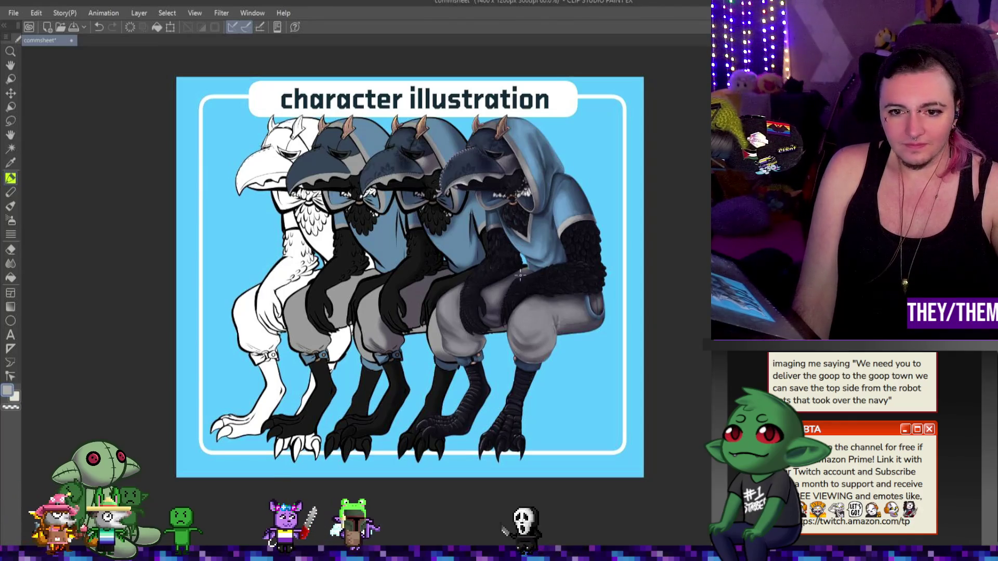
{"action": "scroll", "coordinate": [511, 264], "scroll_direction": "up", "scroll_amount": 4}
{"action": "scroll", "coordinate": [558, 298], "scroll_direction": "up", "scroll_amount": 1}
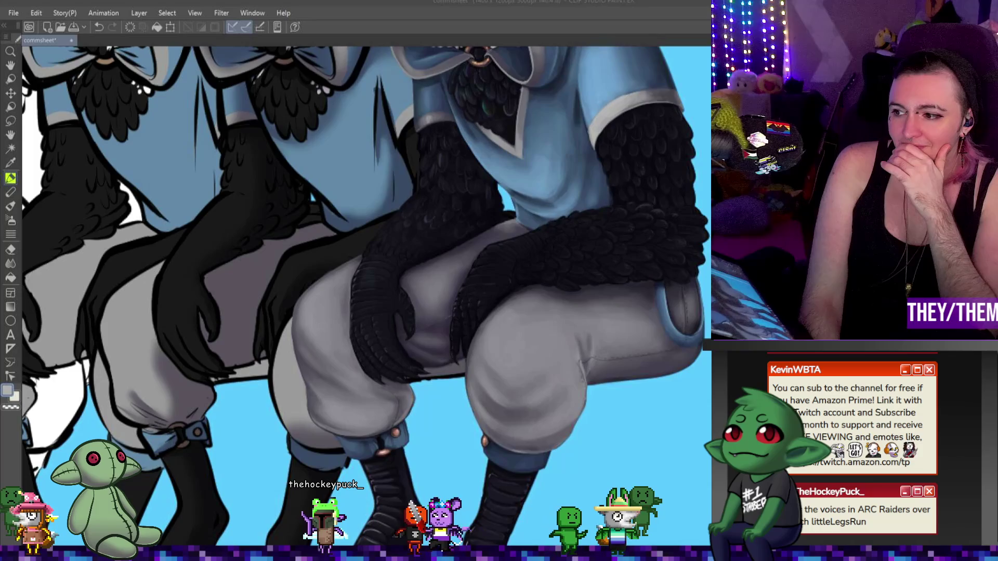
{"action": "scroll", "coordinate": [270, 244], "scroll_direction": "down", "scroll_amount": 3}
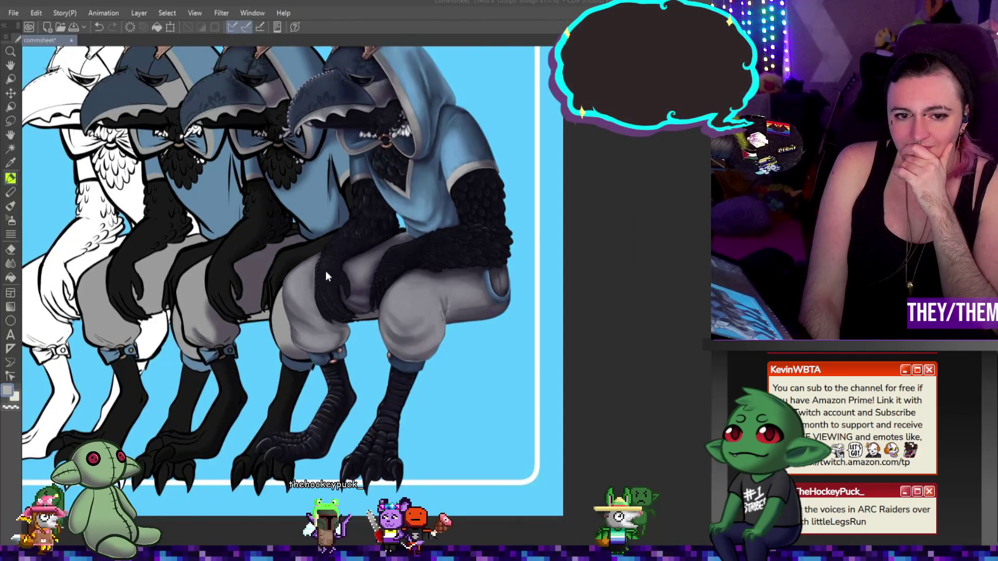
{"action": "scroll", "coordinate": [325, 270], "scroll_direction": "down", "scroll_amount": 1}
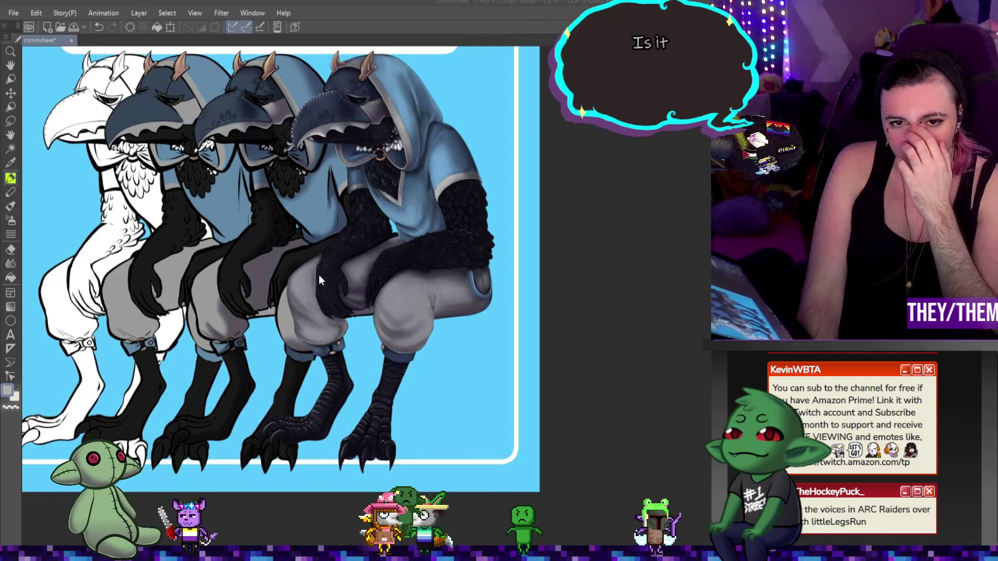
{"action": "scroll", "coordinate": [319, 280], "scroll_direction": "down", "scroll_amount": 1}
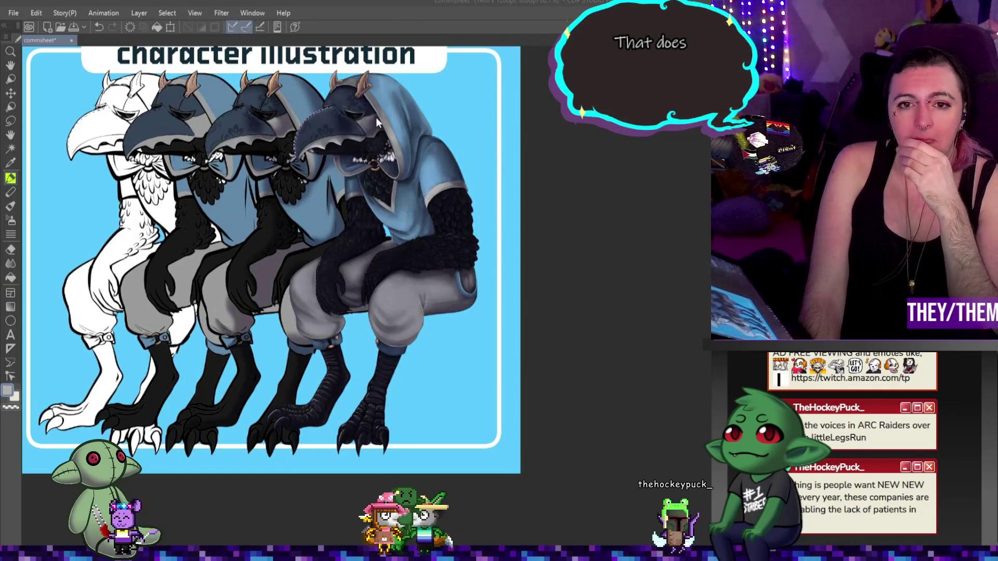
{"action": "scroll", "coordinate": [388, 191], "scroll_direction": "up", "scroll_amount": 4}
{"action": "scroll", "coordinate": [472, 161], "scroll_direction": "up", "scroll_amount": 1}
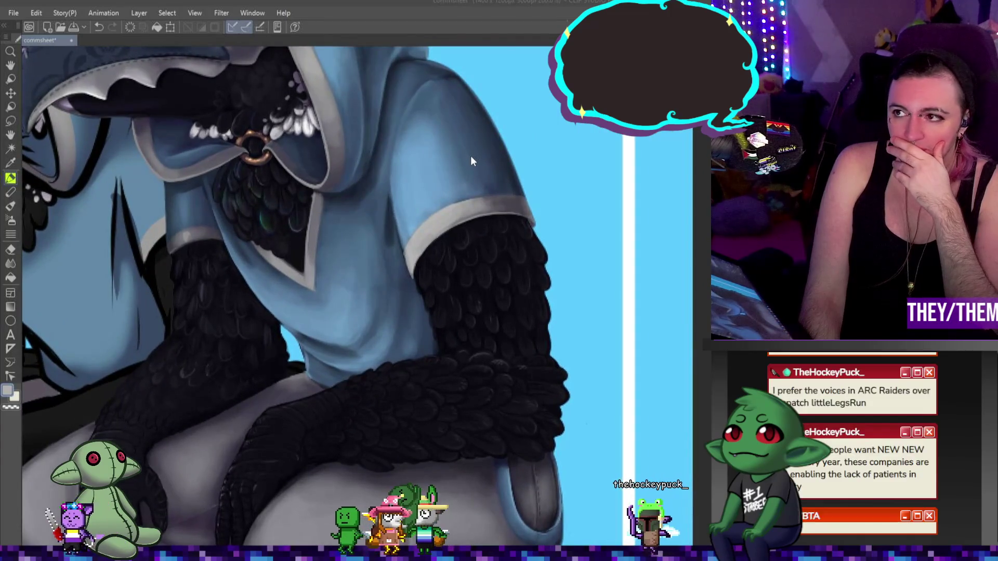
Paint the blue sleeve shading with the Pen, undo a stray stroke, and soften it with Blend
{"action": "key", "text": "p"}
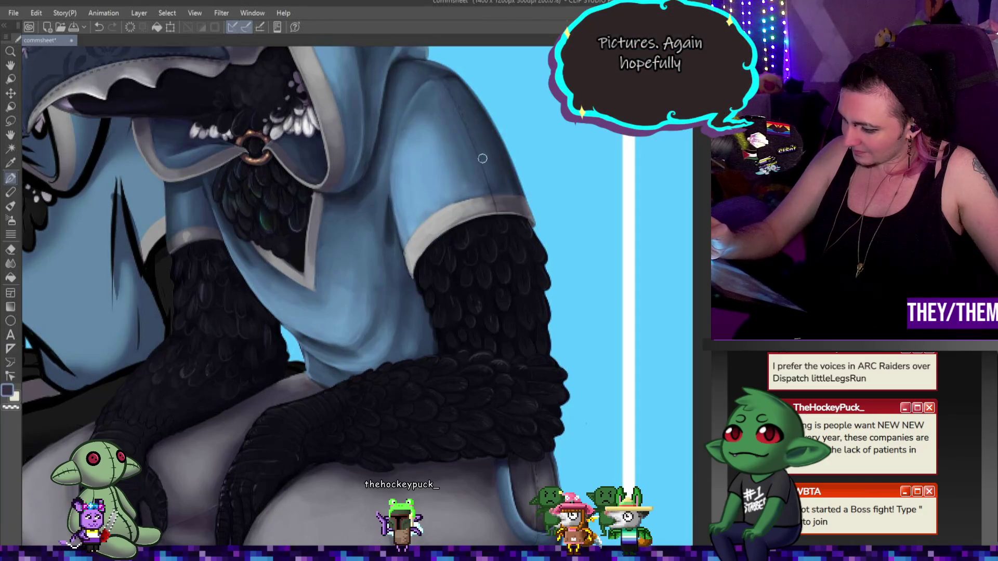
{"action": "key", "text": "ctrl+z"}
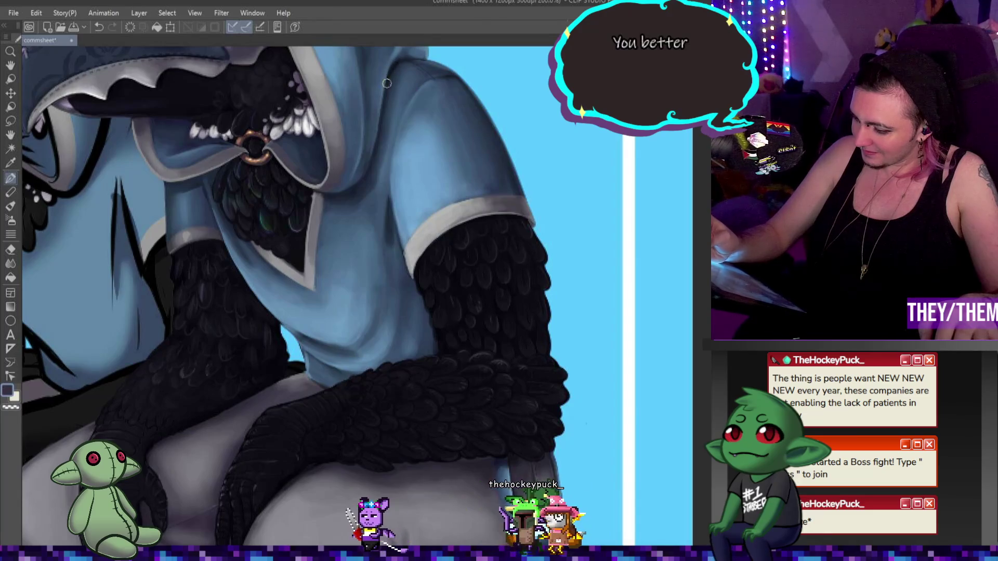
{"action": "left_click", "coordinate": [10, 264]}
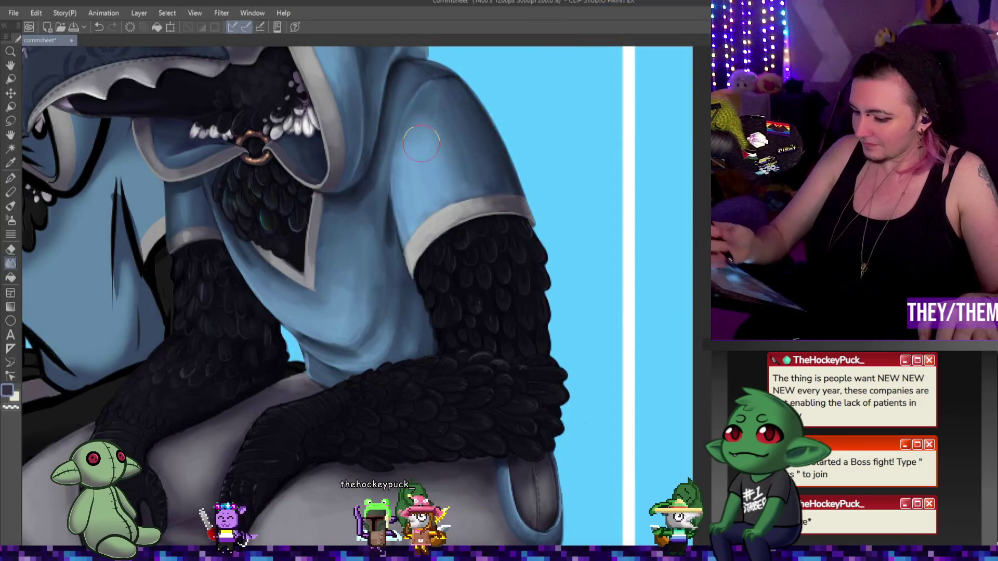
{"action": "key", "text": "p"}
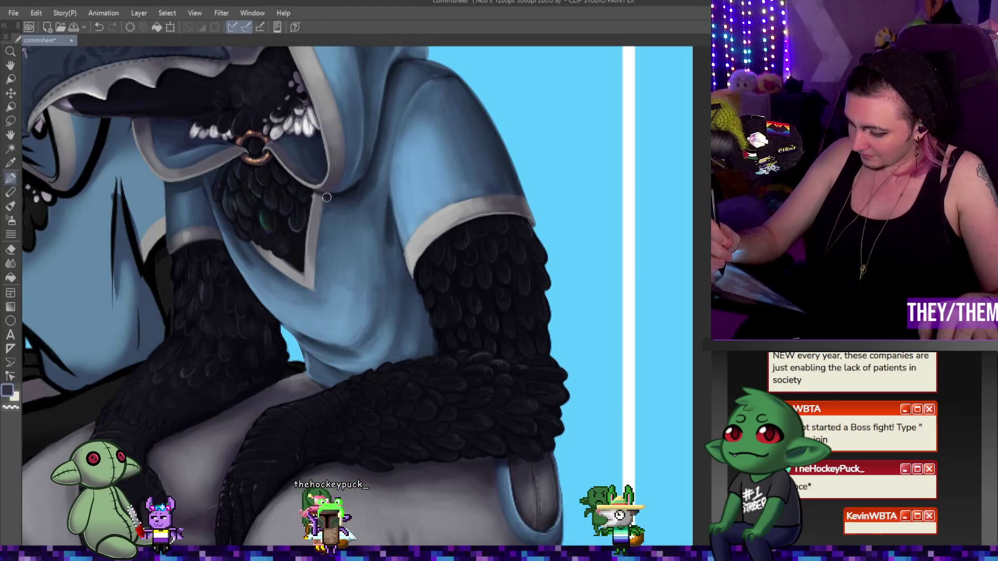
{"action": "key", "text": "j"}
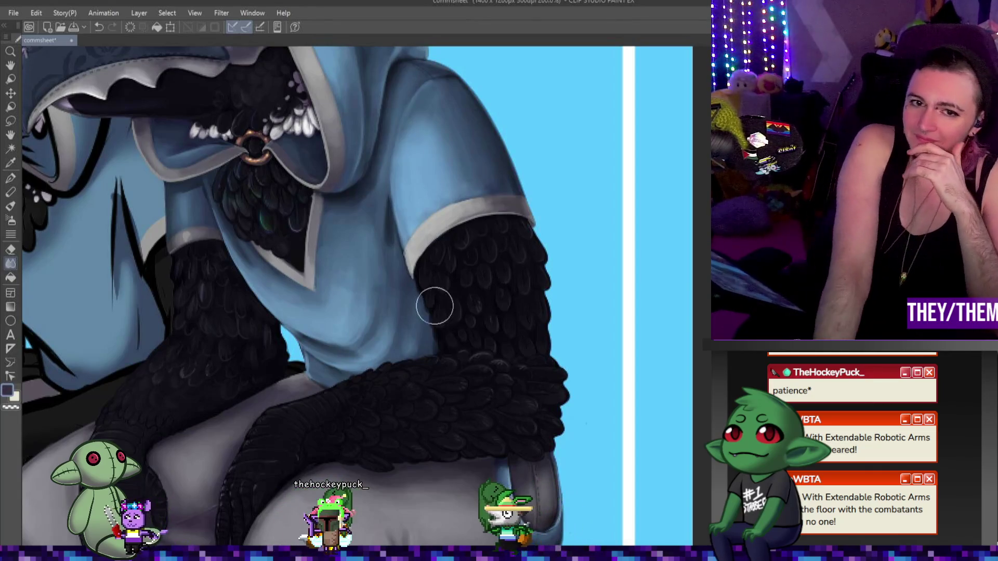
{"action": "scroll", "coordinate": [398, 228], "scroll_direction": "up", "scroll_amount": 2}
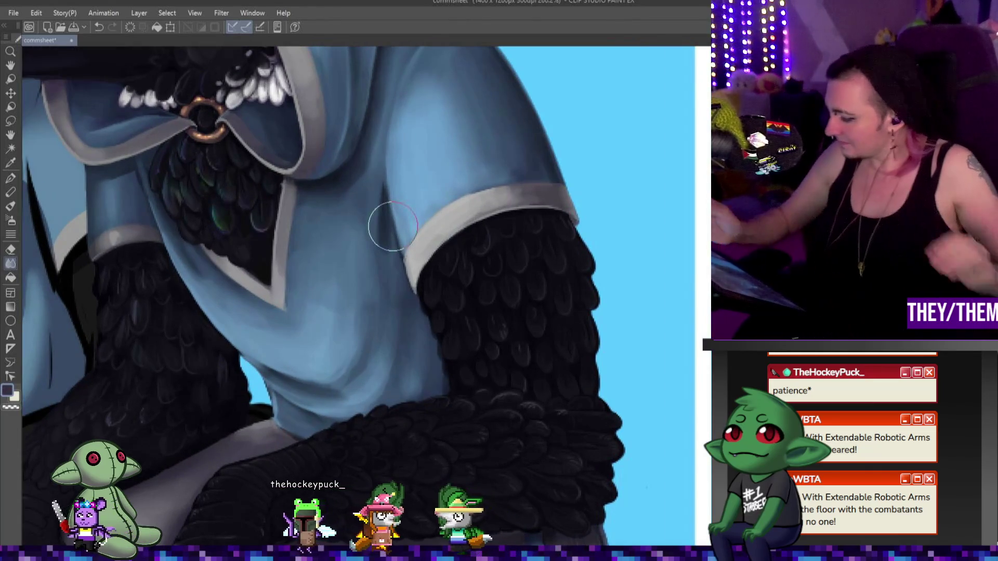
Sample the cuff's light grey and paint along the cuff trim and sleeve with the Pen
{"action": "key", "text": "p"}
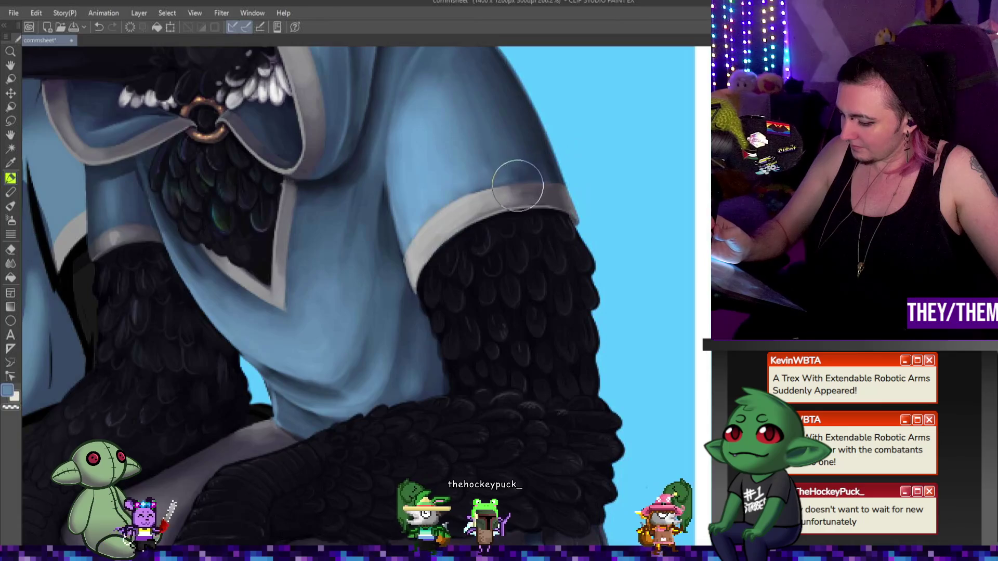
{"action": "left_click", "coordinate": [448, 226], "text": "alt"}
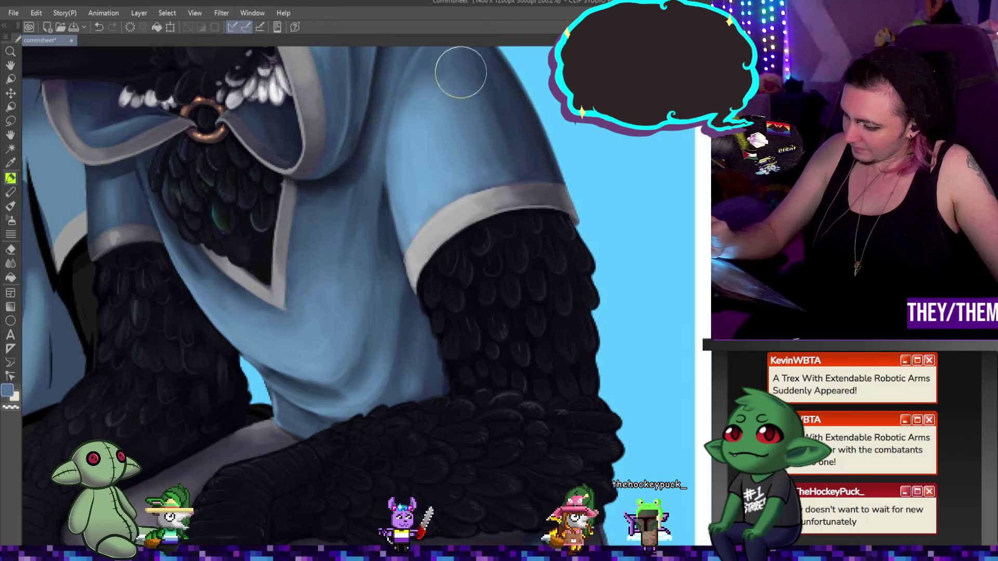
{"action": "scroll", "coordinate": [500, 156], "scroll_direction": "up", "scroll_amount": 3}
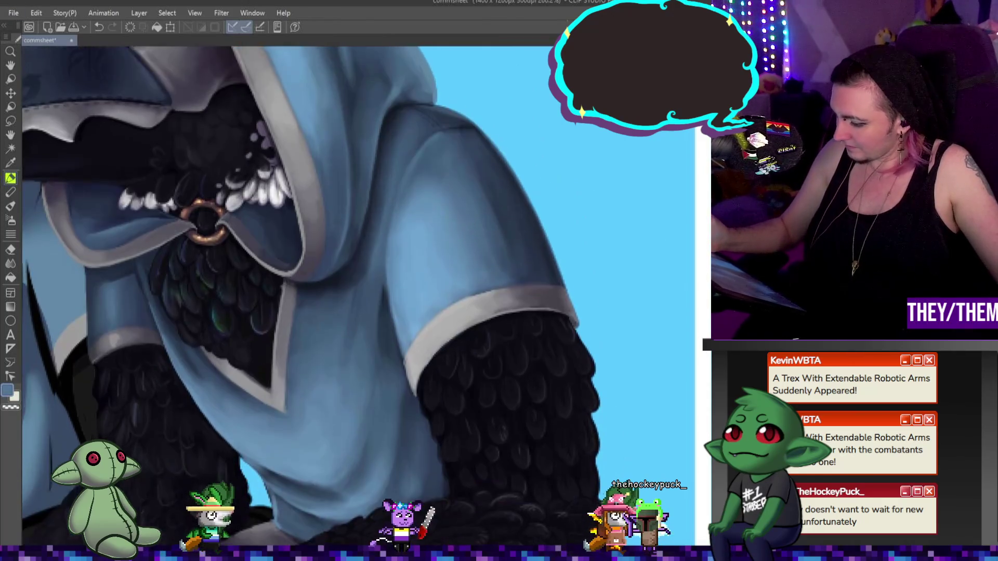
{"action": "left_click", "coordinate": [10, 264]}
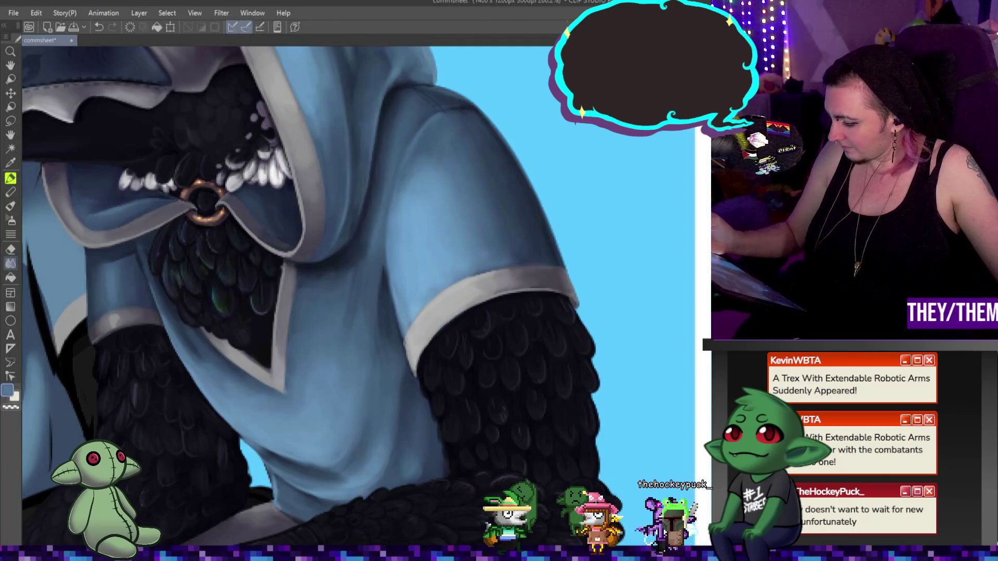
{"action": "scroll", "coordinate": [312, 297], "scroll_direction": "down", "scroll_amount": 3}
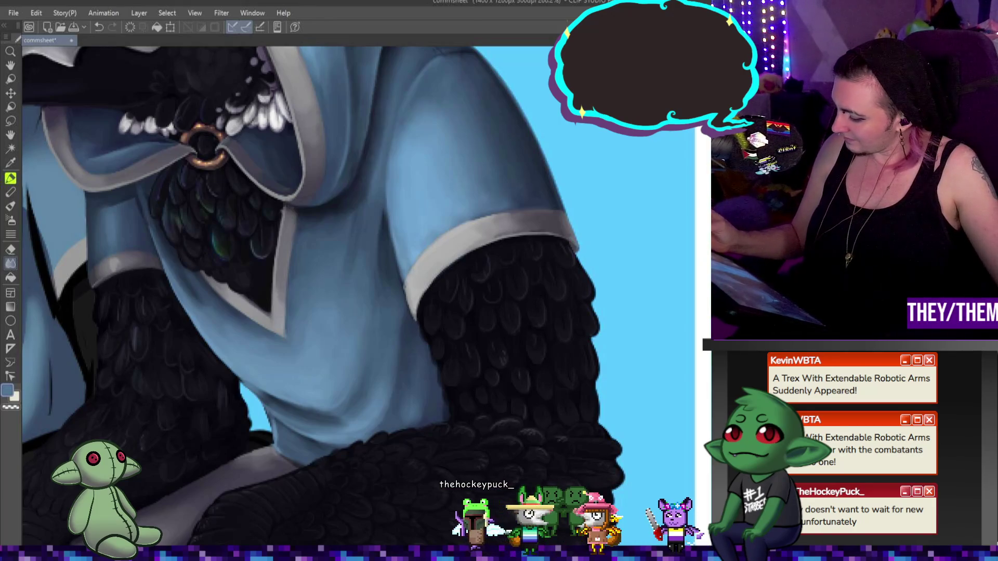
{"action": "left_click", "coordinate": [11, 178]}
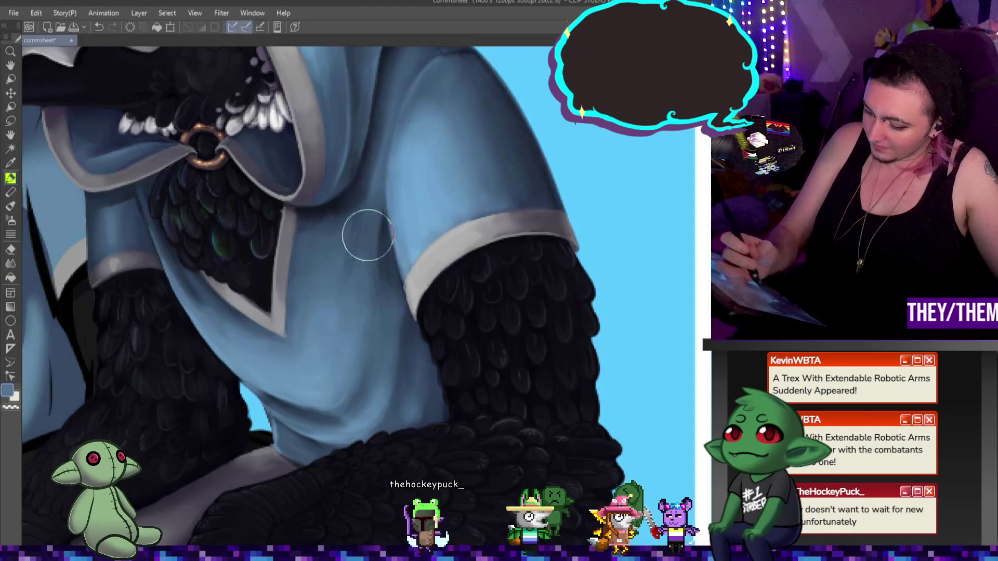
{"action": "left_click_drag", "start_coordinate": [472, 296], "coordinate": [491, 325]}
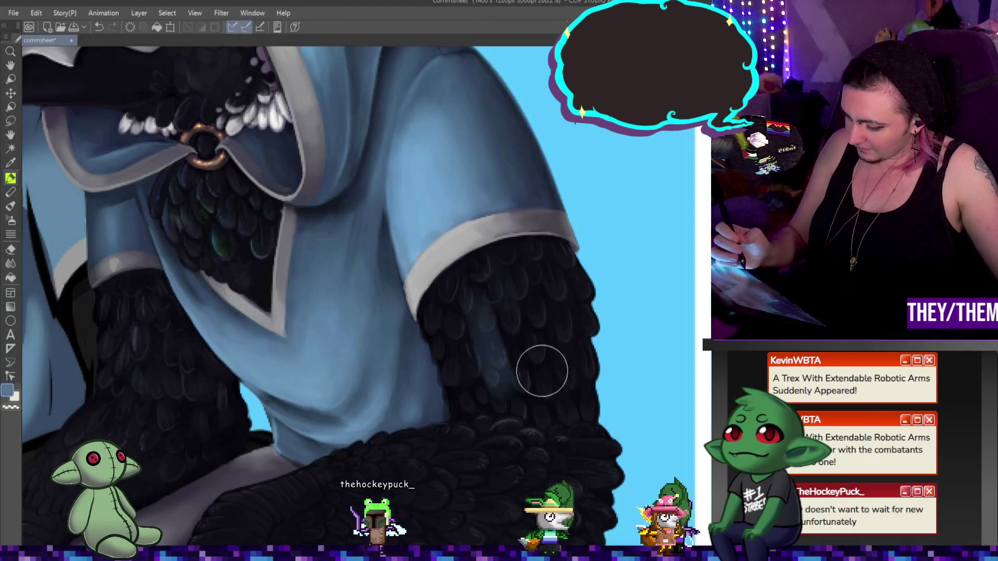
{"action": "key", "text": "ctrl+z"}
{"action": "left_click", "coordinate": [490, 310], "text": "alt"}
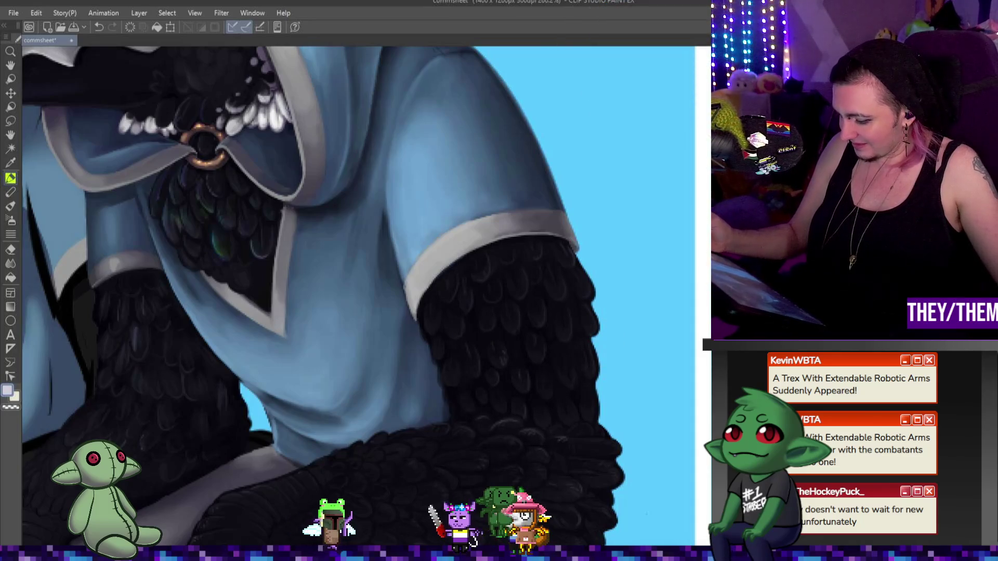
{"action": "key", "text": "ctrl+z"}
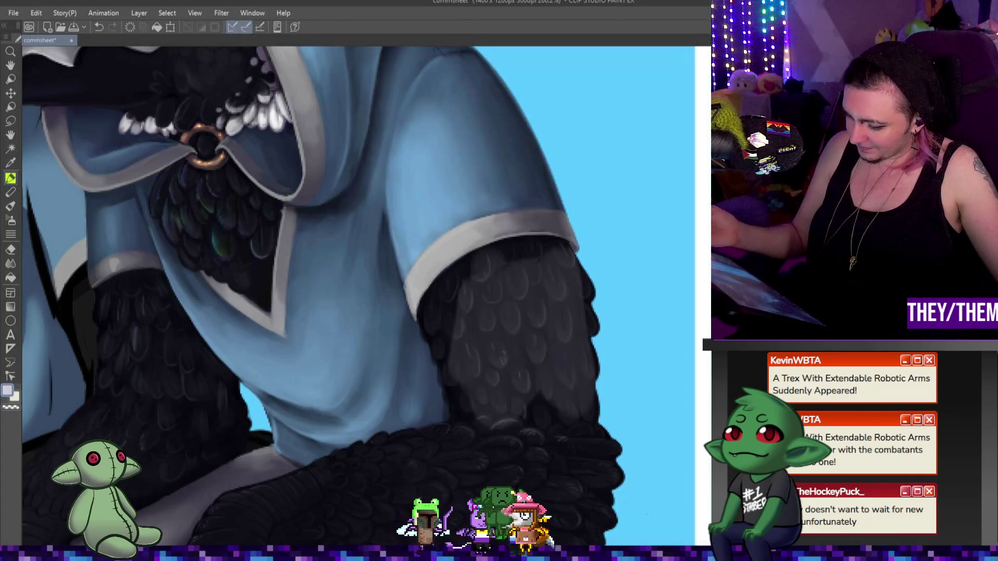
{"action": "key", "text": "ctrl+y"}
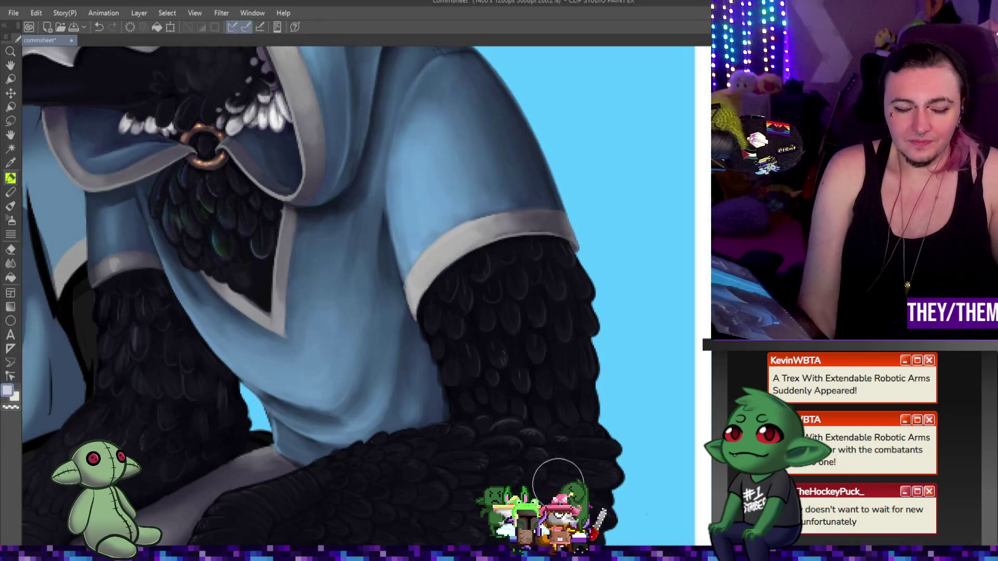
Zoom out to the full character lineup, then back in to about 200% on the claws
{"action": "scroll", "coordinate": [184, 357], "scroll_direction": "down", "scroll_amount": 3}
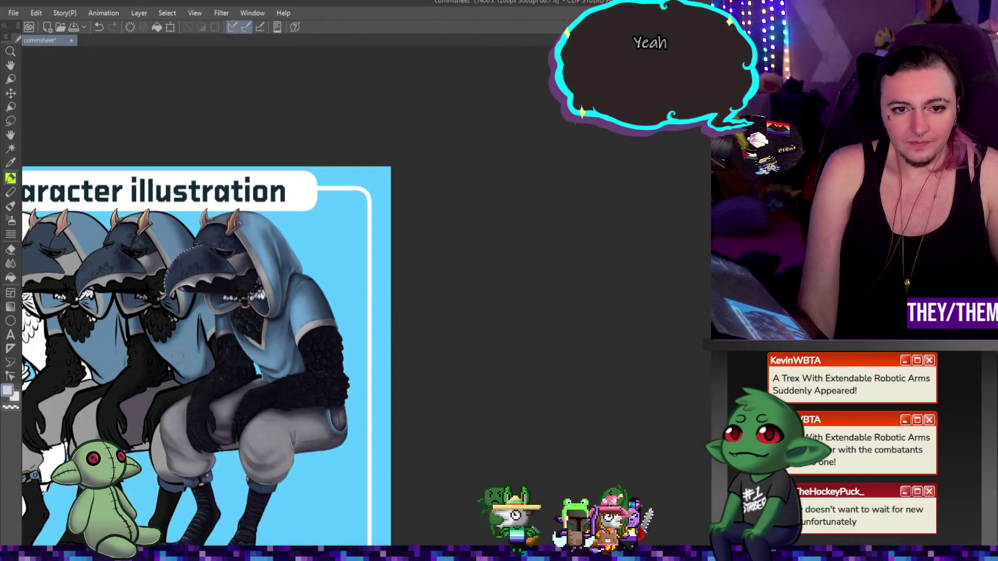
{"action": "scroll", "coordinate": [180, 363], "scroll_direction": "down", "scroll_amount": 1}
{"action": "scroll", "coordinate": [156, 369], "scroll_direction": "up", "scroll_amount": 1}
{"action": "scroll", "coordinate": [130, 374], "scroll_direction": "down", "scroll_amount": 1}
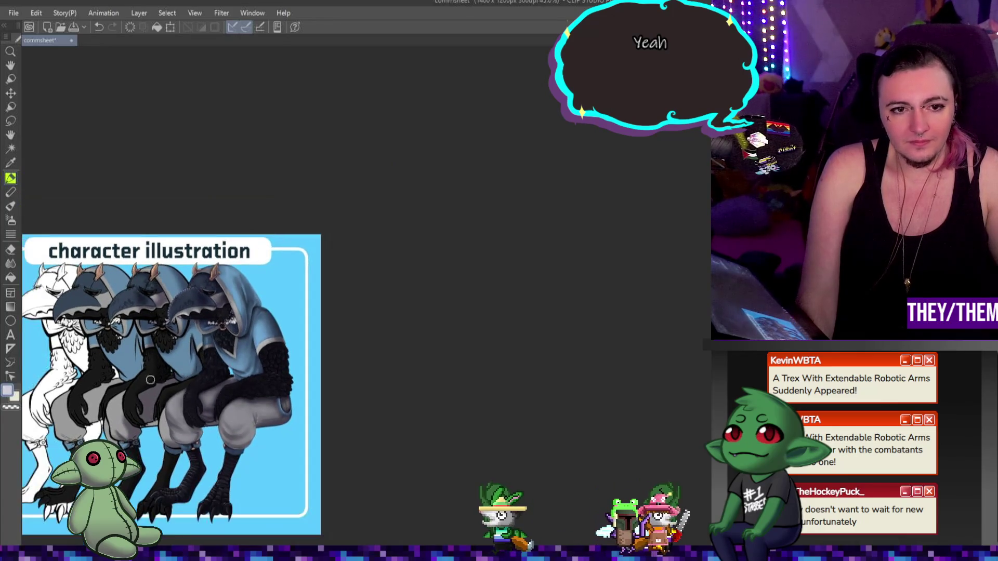
{"action": "scroll", "coordinate": [103, 382], "scroll_direction": "up", "scroll_amount": 2}
{"action": "scroll", "coordinate": [189, 377], "scroll_direction": "up", "scroll_amount": 3}
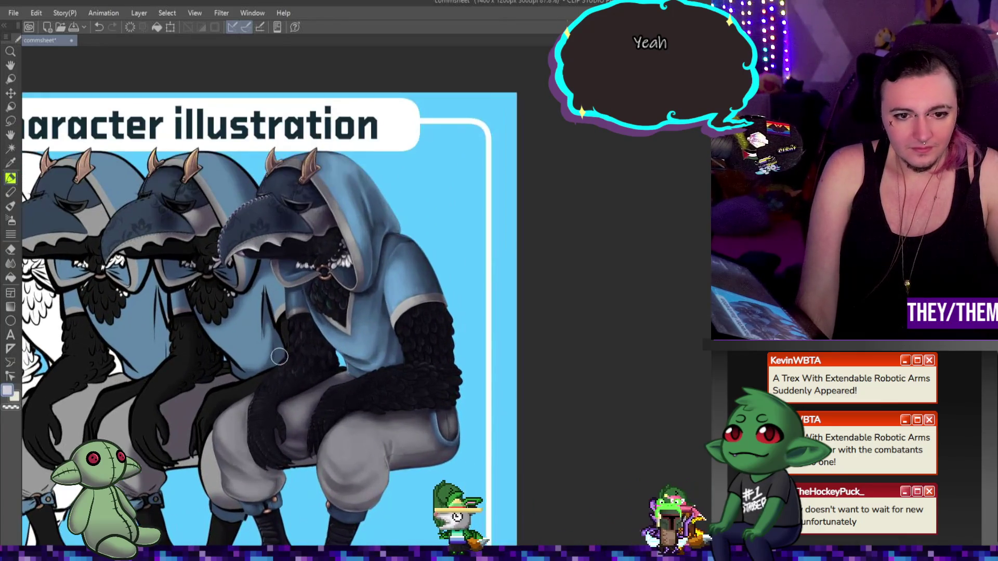
{"action": "scroll", "coordinate": [275, 384], "scroll_direction": "up", "scroll_amount": 5}
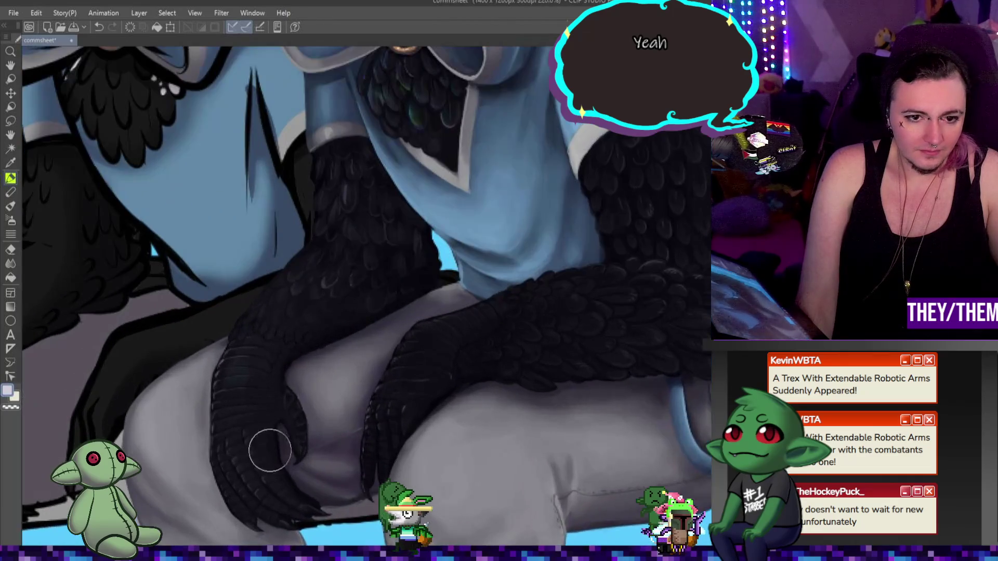
{"action": "scroll", "coordinate": [248, 446], "scroll_direction": "down", "scroll_amount": 2}
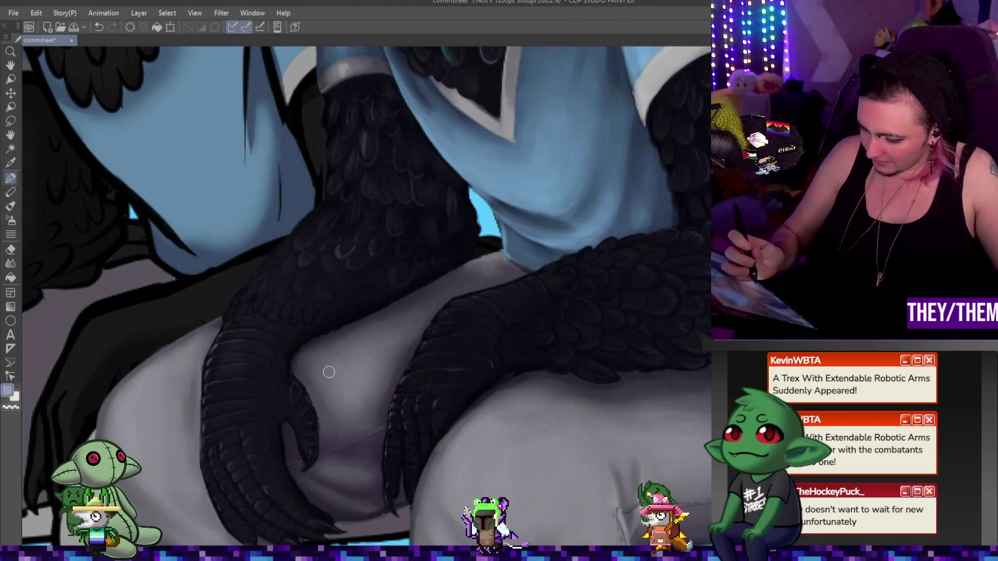
{"action": "left_click_drag", "start_coordinate": [279, 322], "coordinate": [273, 358]}
{"action": "key", "text": "ctrl+z"}
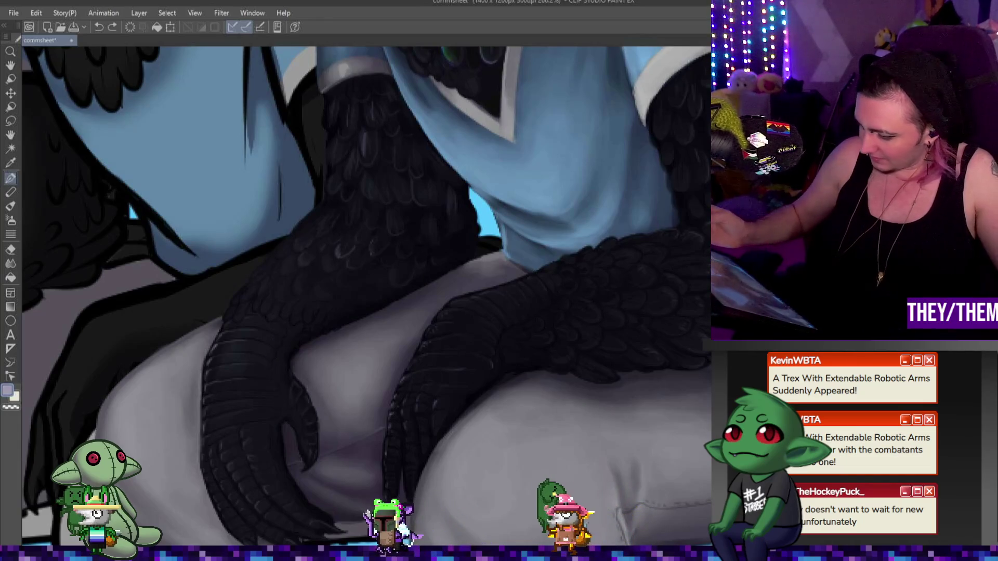
{"action": "left_click_drag", "start_coordinate": [276, 331], "coordinate": [271, 408]}
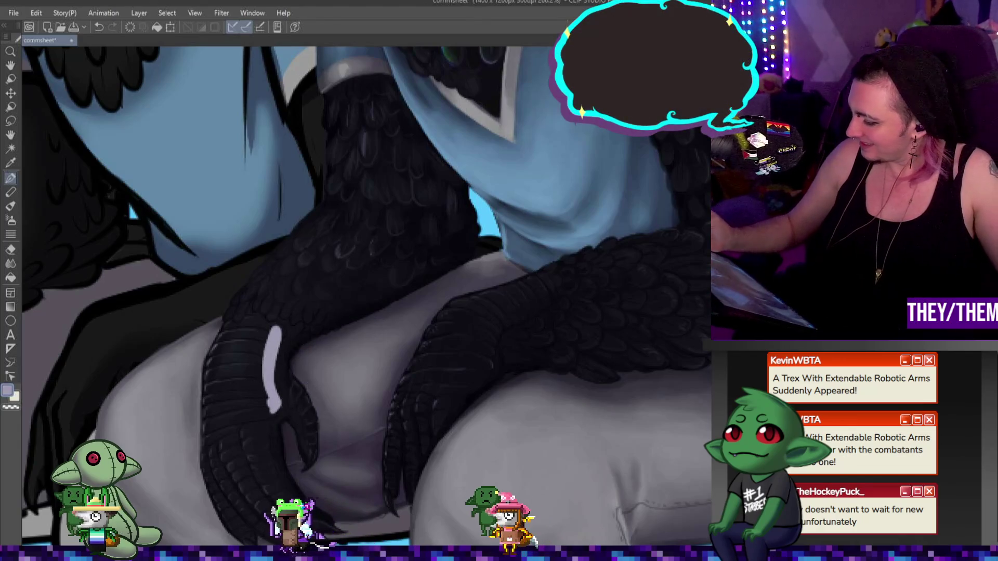
{"action": "key", "text": "ctrl+z"}
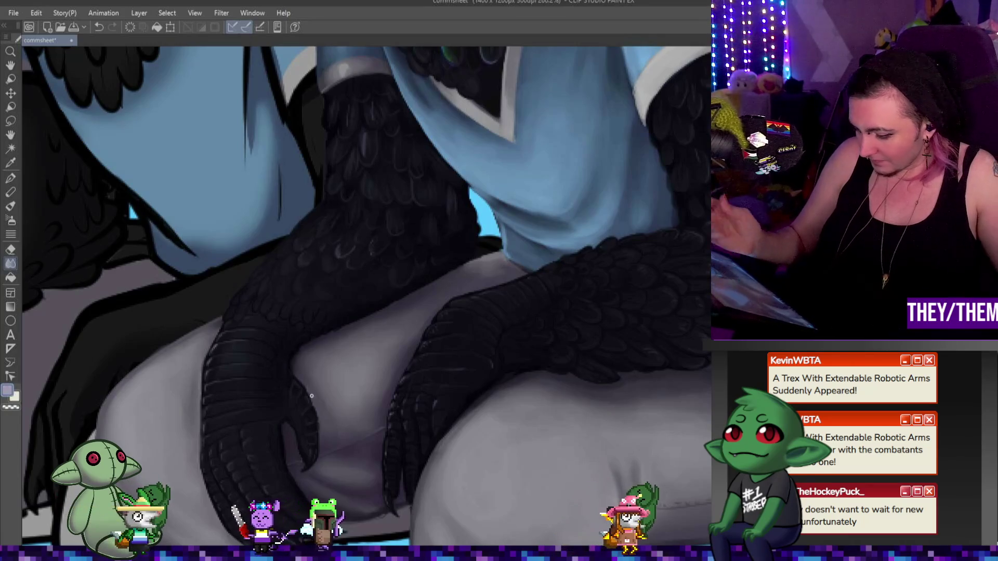
{"action": "key", "text": "x"}
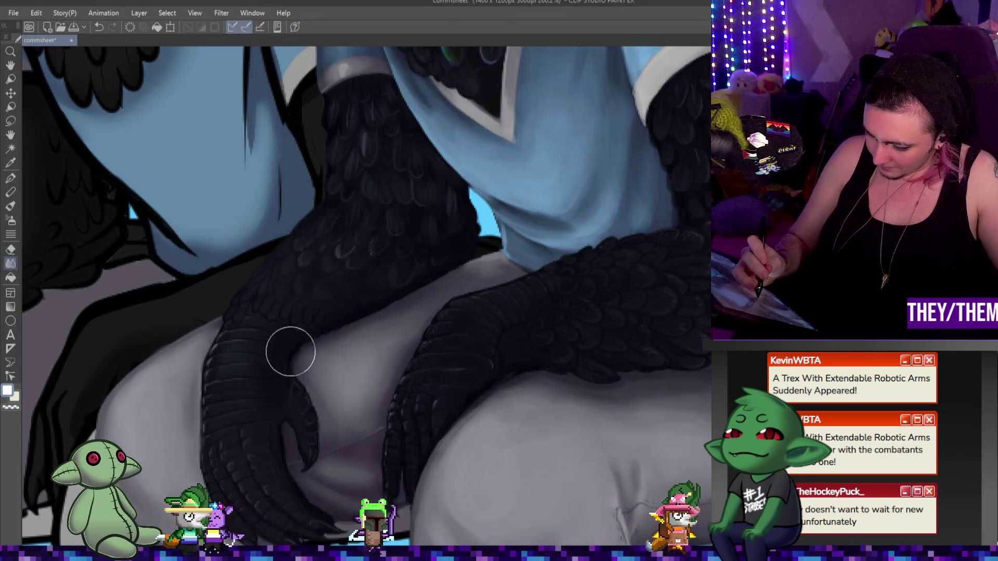
{"action": "key", "text": "p"}
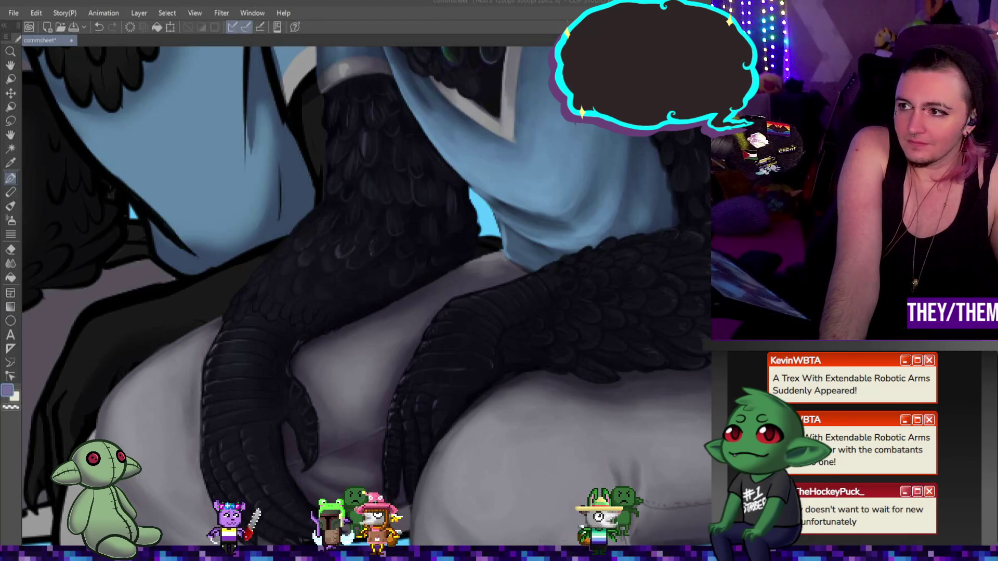
{"action": "key", "text": "alt+Tab"}
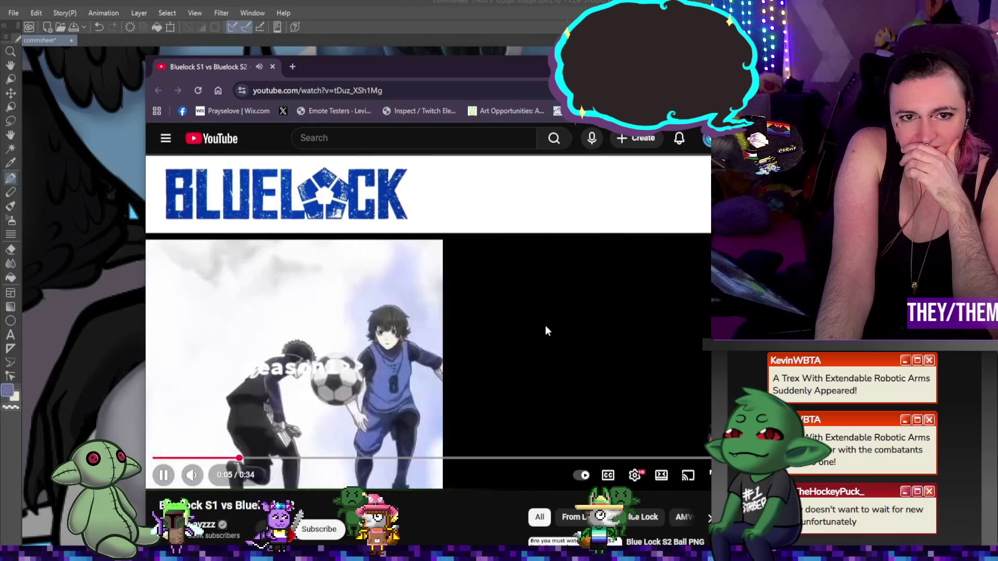
{"action": "left_click_drag", "start_coordinate": [581, 67], "coordinate": [556, 26]}
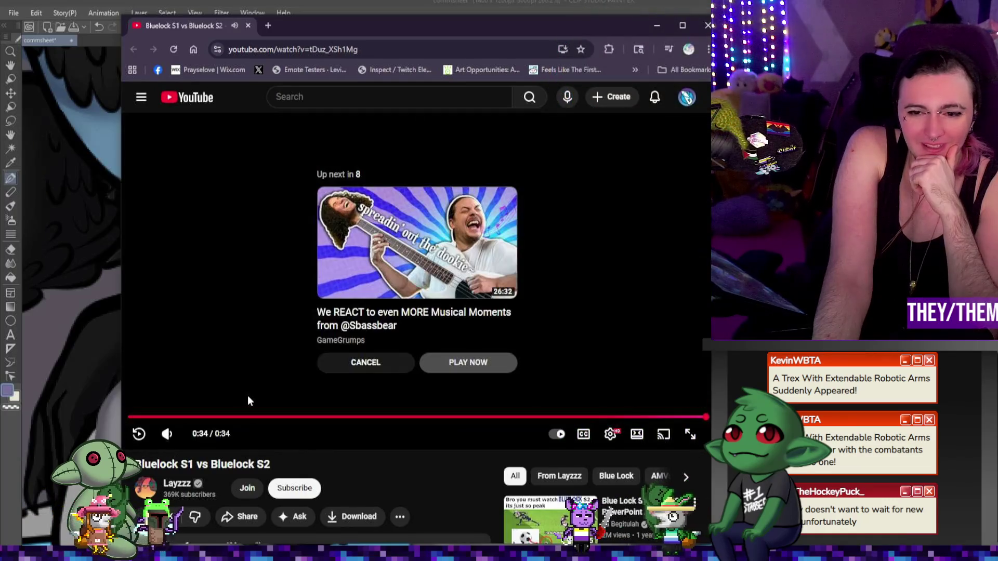
{"action": "key", "text": "alt+Tab"}
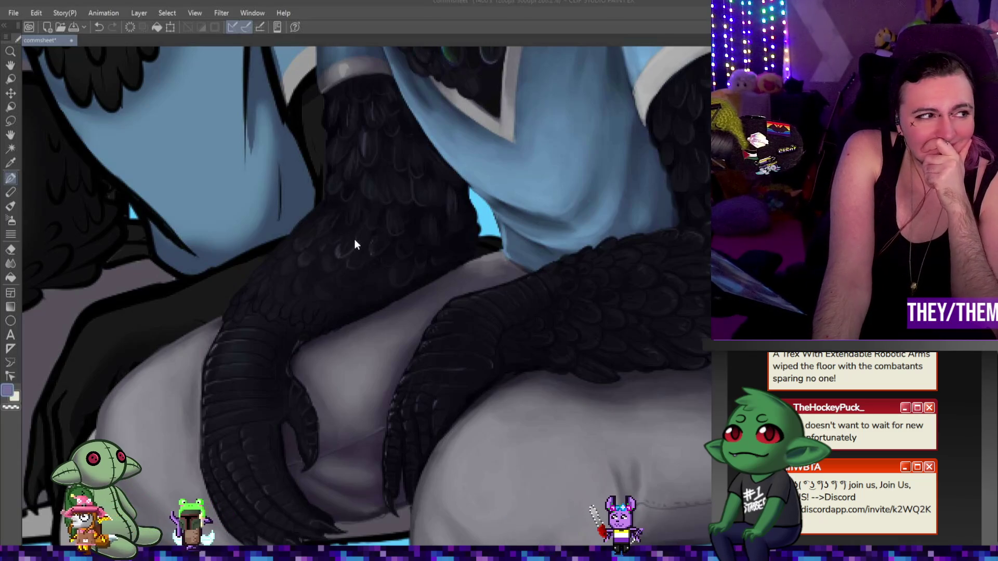
Zoom in to about 354% on the rightmost crow's dark feathered arm and talons
{"action": "scroll", "coordinate": [404, 316], "scroll_direction": "down", "scroll_amount": 2}
{"action": "scroll", "coordinate": [403, 321], "scroll_direction": "down", "scroll_amount": 2}
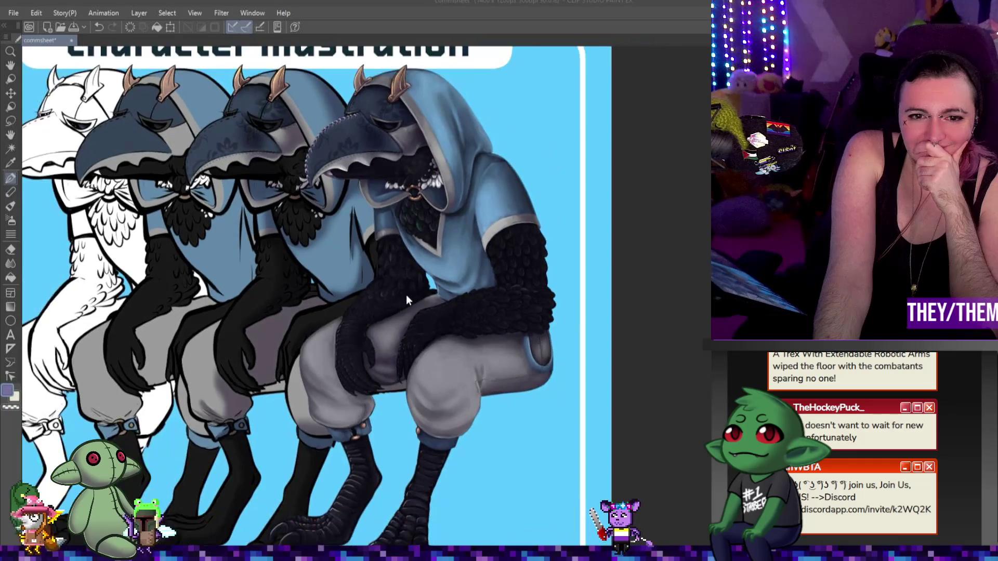
{"action": "scroll", "coordinate": [406, 295], "scroll_direction": "up", "scroll_amount": 2}
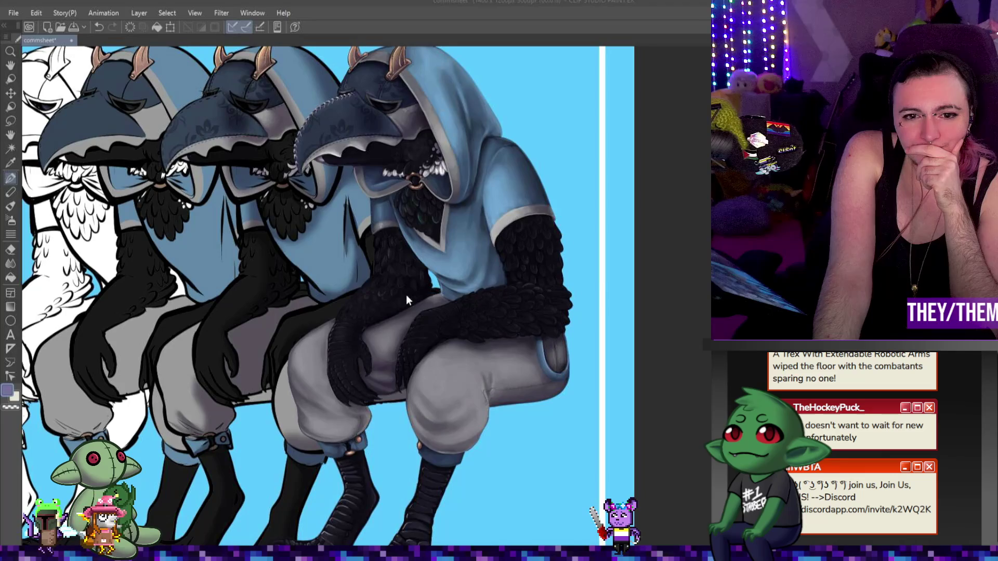
{"action": "scroll", "coordinate": [407, 295], "scroll_direction": "down", "scroll_amount": 3}
{"action": "scroll", "coordinate": [407, 295], "scroll_direction": "up", "scroll_amount": 3}
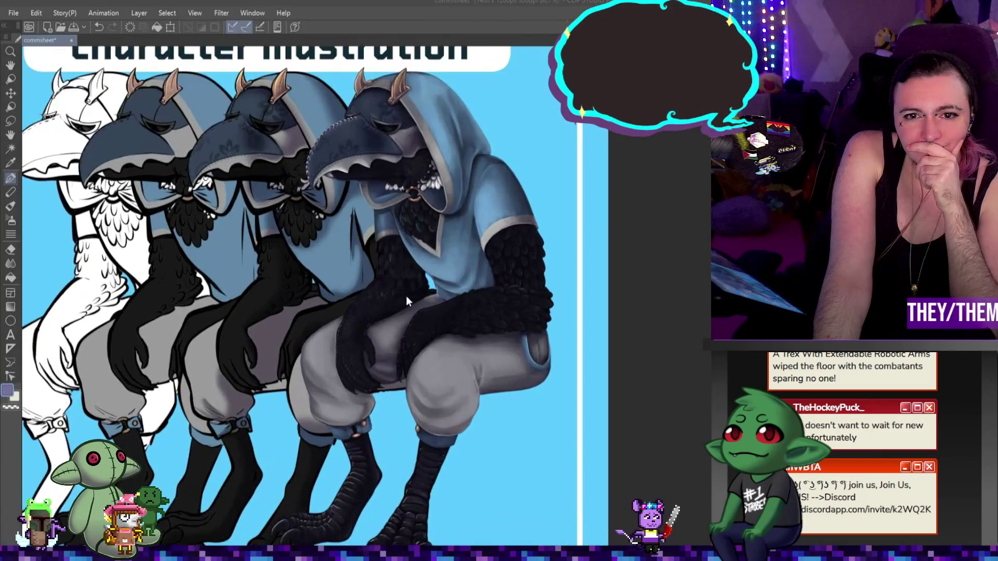
{"action": "scroll", "coordinate": [407, 295], "scroll_direction": "up", "scroll_amount": 3}
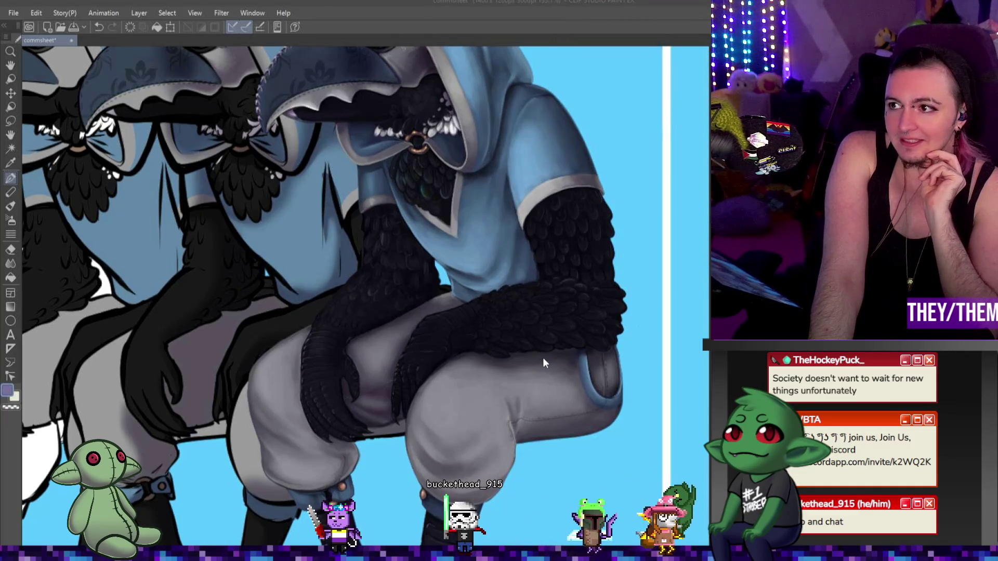
{"action": "scroll", "coordinate": [364, 325], "scroll_direction": "up", "scroll_amount": 5}
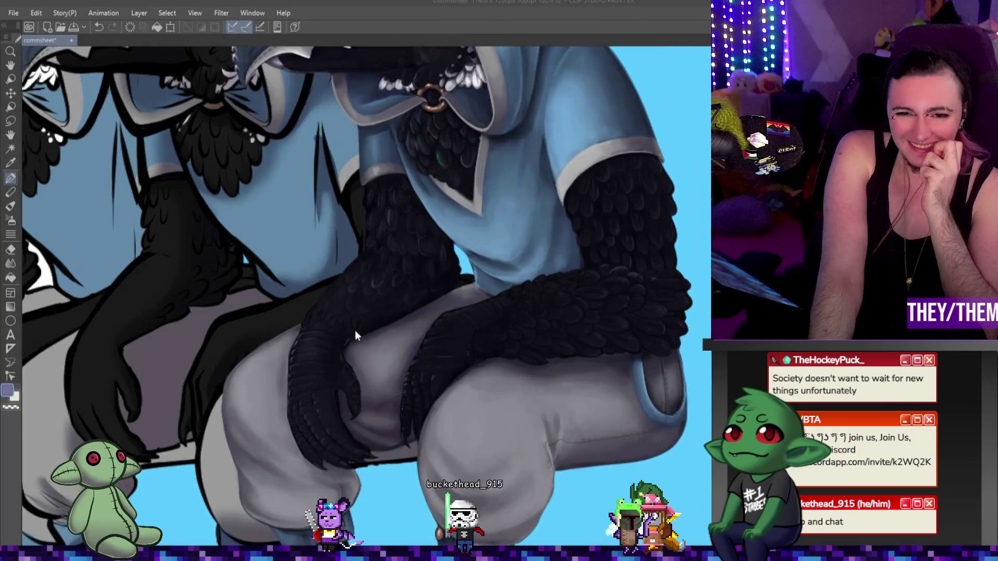
{"action": "scroll", "coordinate": [375, 322], "scroll_direction": "up", "scroll_amount": 1}
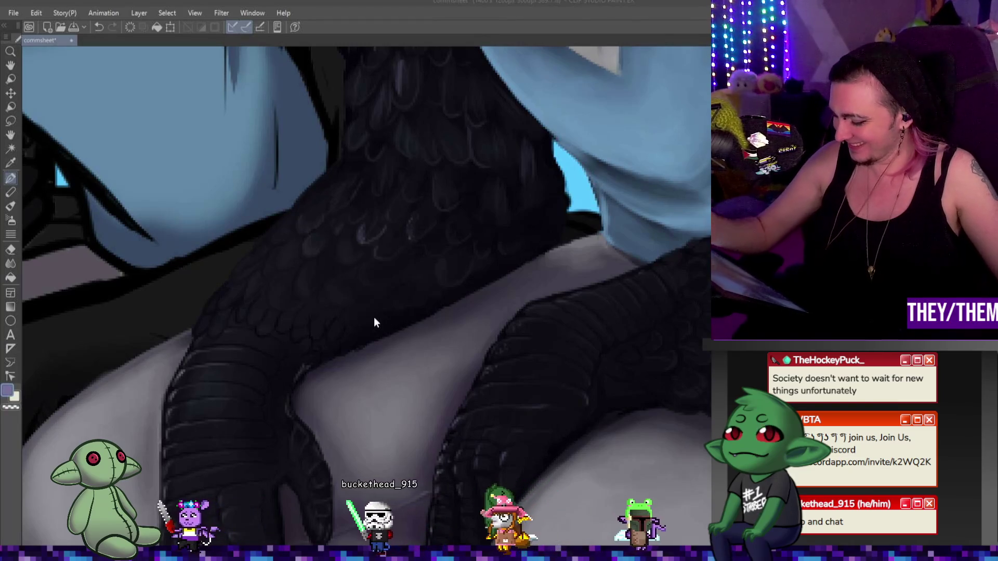
{"action": "key", "text": "p"}
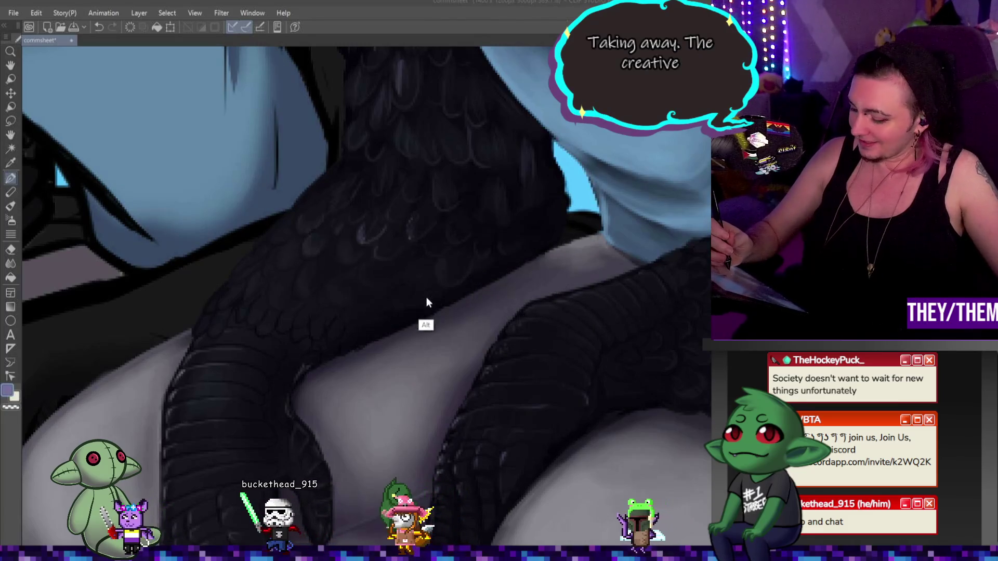
Pick a near-black colour, undo a trial trouser shadow, and add a faint dark stroke over the arm feathers
{"action": "left_click", "coordinate": [331, 302], "text": "alt"}
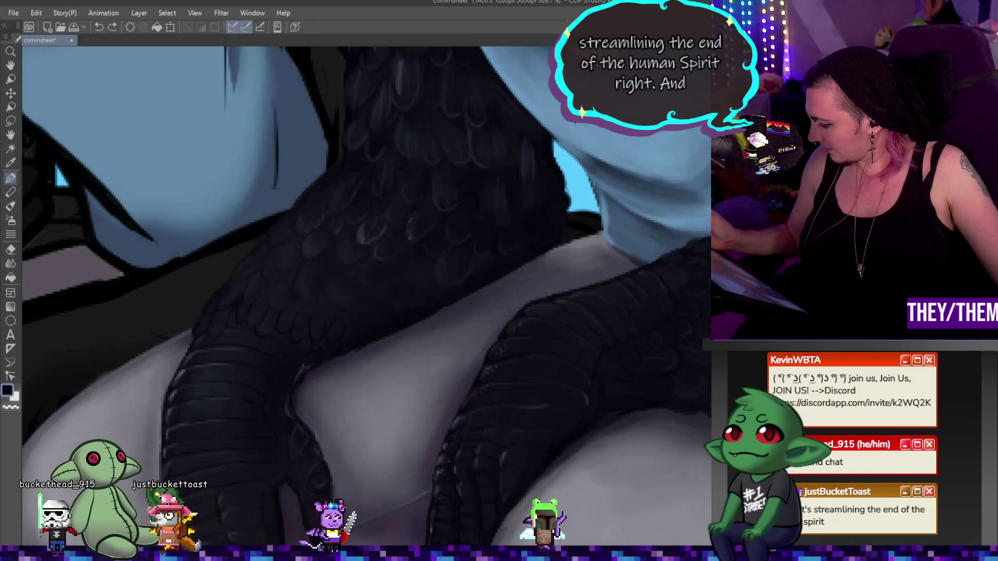
{"action": "left_click_drag", "start_coordinate": [635, 434], "coordinate": [684, 499]}
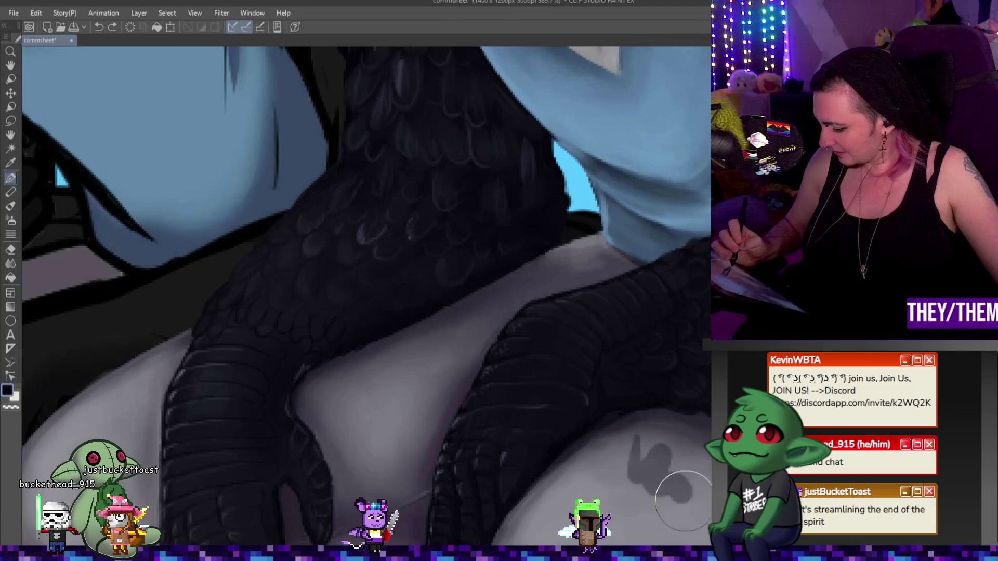
{"action": "key", "text": "ctrl+z"}
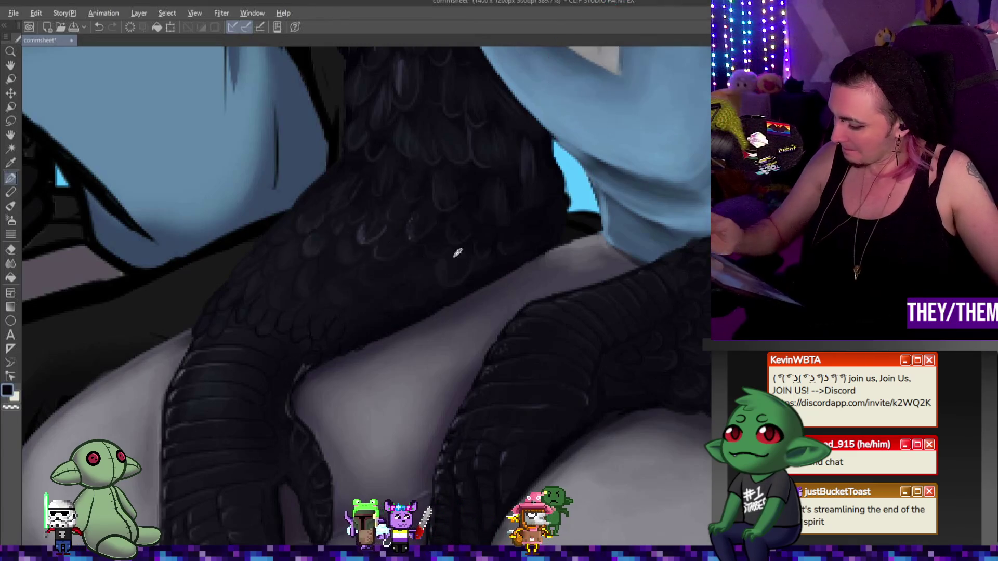
{"action": "left_click_drag", "start_coordinate": [398, 319], "coordinate": [447, 270]}
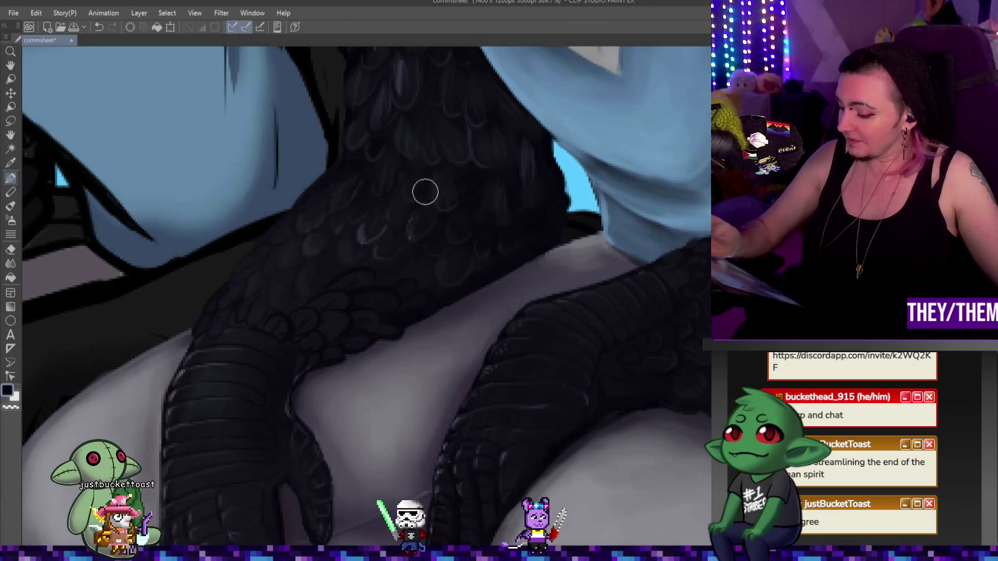
Sample the dark blue-grey from the scales and paint more defined scale details on the forearm
{"action": "left_click", "coordinate": [364, 230], "text": "alt"}
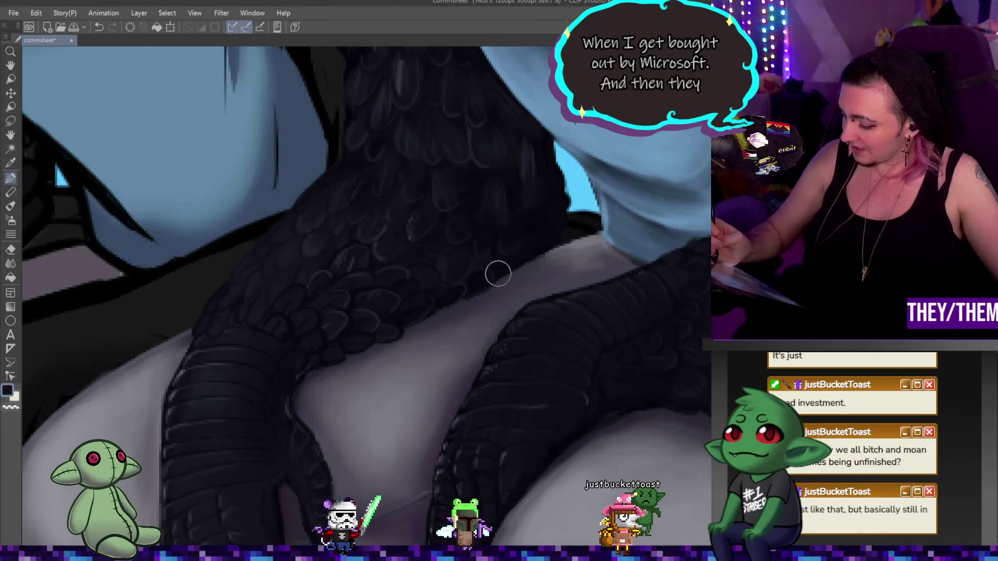
{"action": "mouse_move", "coordinate": [229, 554]}
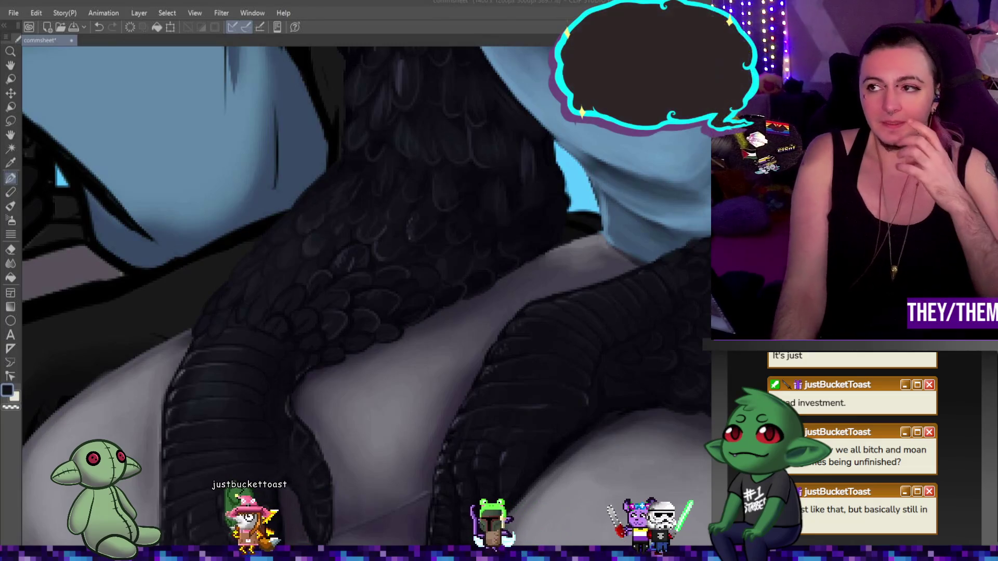
Zoom out from the crow's scaled forearm and talons to view the full commission sheet
{"action": "scroll", "coordinate": [497, 281], "scroll_direction": "down", "scroll_amount": 2}
{"action": "scroll", "coordinate": [591, 276], "scroll_direction": "down", "scroll_amount": 3}
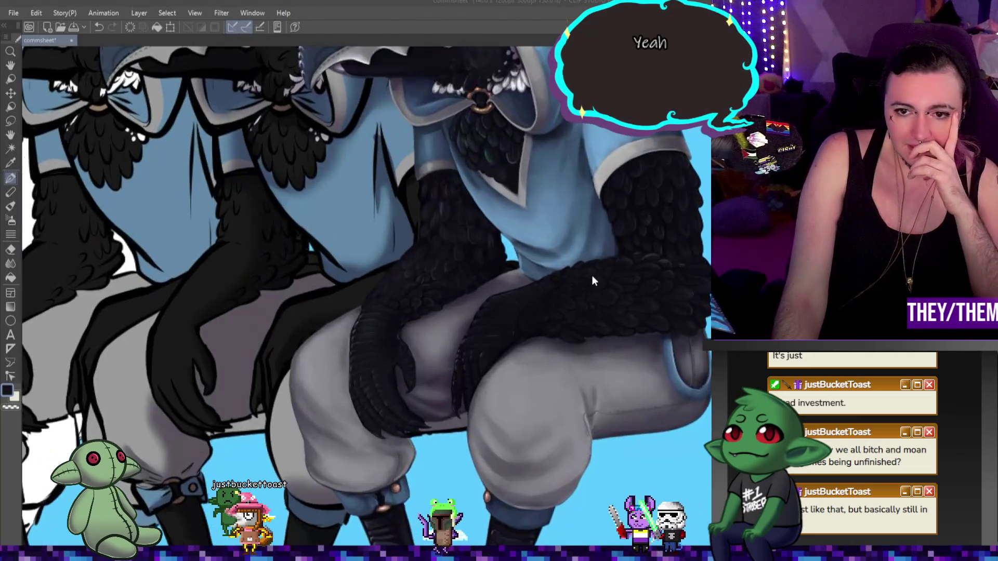
{"action": "scroll", "coordinate": [594, 276], "scroll_direction": "up", "scroll_amount": 5}
{"action": "scroll", "coordinate": [404, 245], "scroll_direction": "down", "scroll_amount": 3}
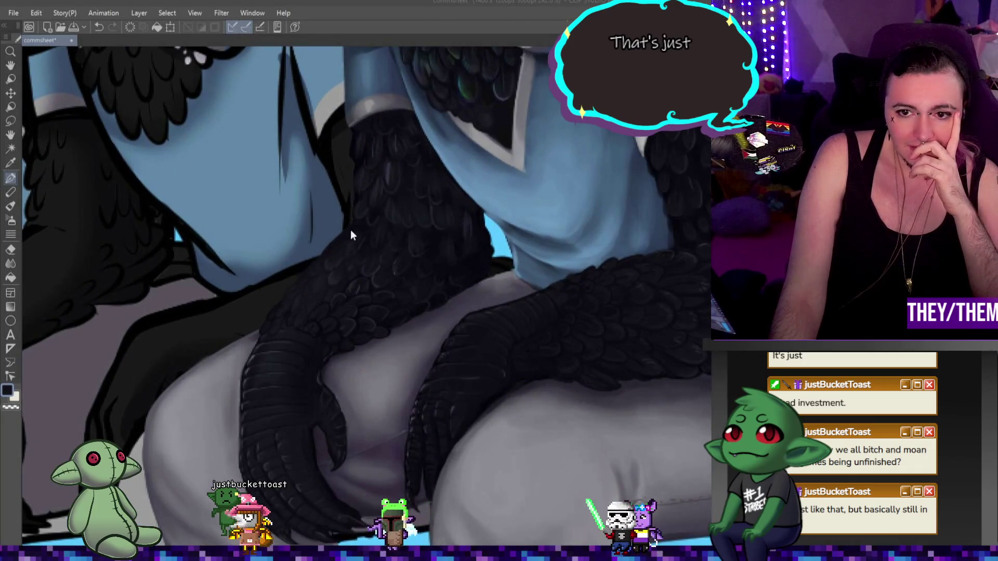
{"action": "scroll", "coordinate": [361, 241], "scroll_direction": "up", "scroll_amount": 1}
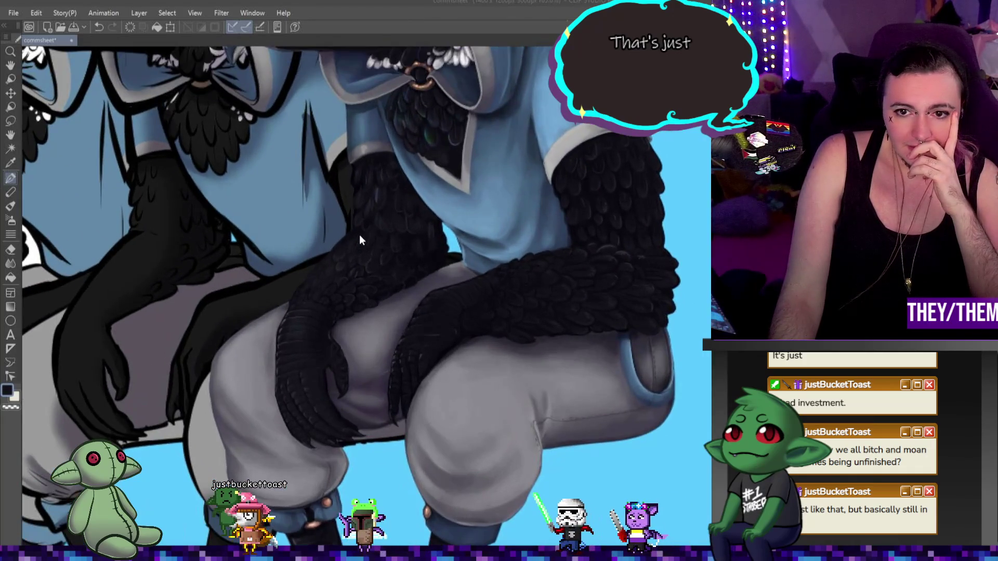
{"action": "scroll", "coordinate": [387, 220], "scroll_direction": "up", "scroll_amount": 1}
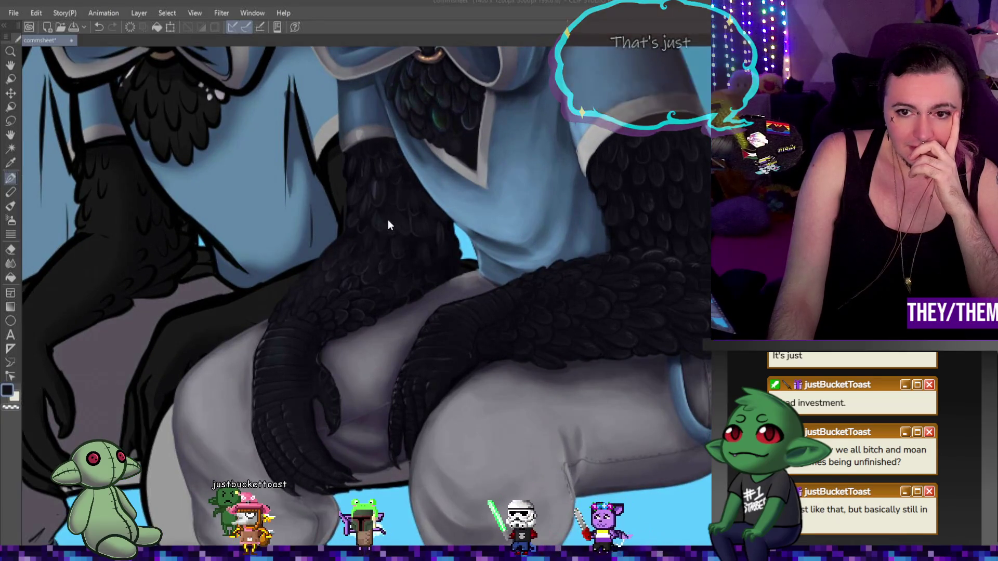
{"action": "scroll", "coordinate": [346, 232], "scroll_direction": "down", "scroll_amount": 2}
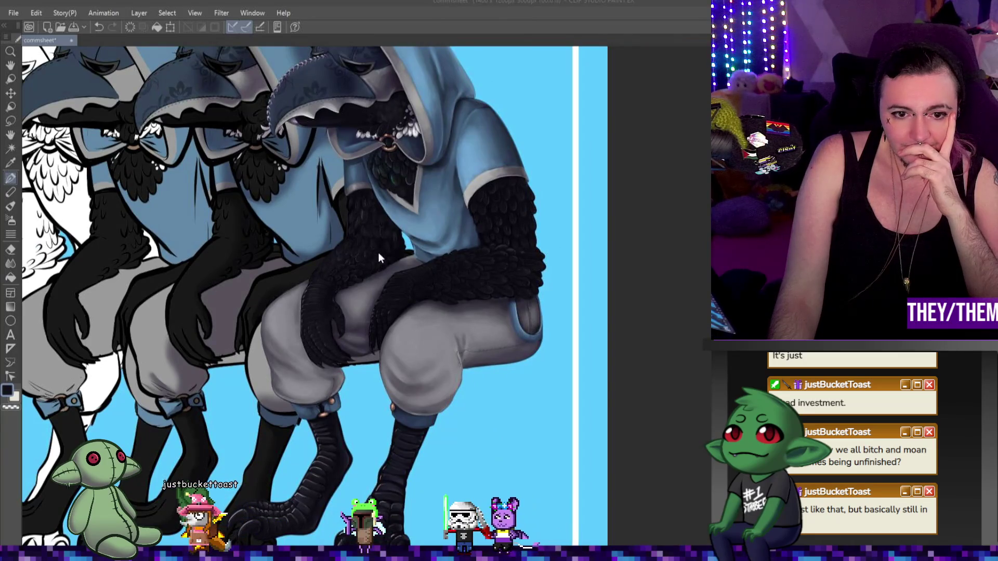
{"action": "scroll", "coordinate": [378, 253], "scroll_direction": "down", "scroll_amount": 1}
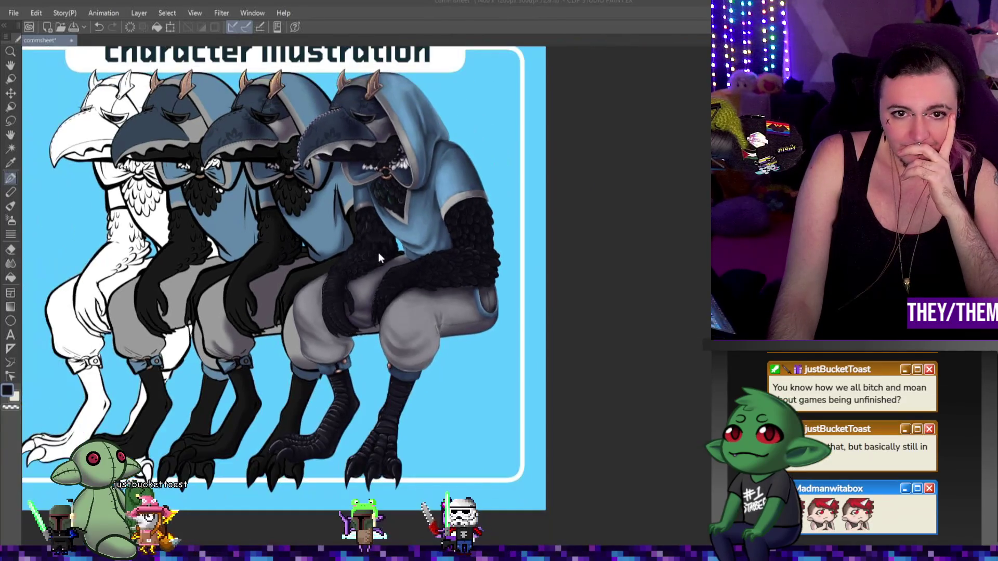
{"action": "scroll", "coordinate": [322, 207], "scroll_direction": "up", "scroll_amount": 4}
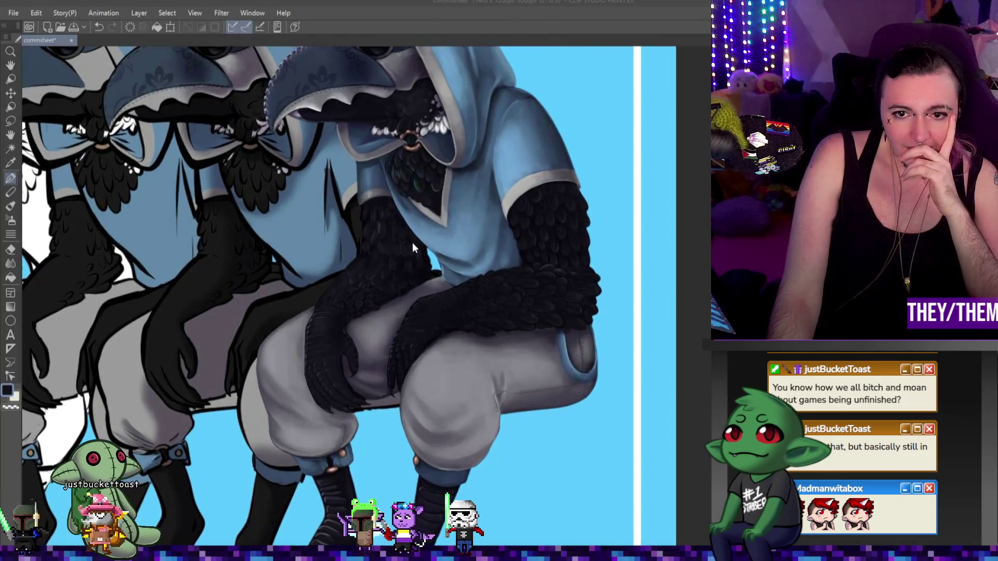
{"action": "scroll", "coordinate": [385, 237], "scroll_direction": "up", "scroll_amount": 1}
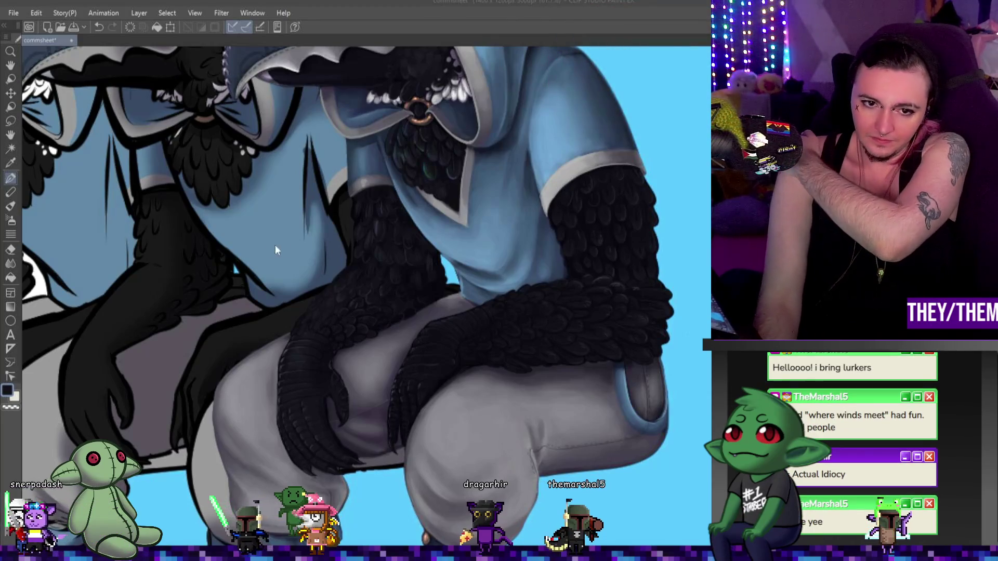
{"action": "scroll", "coordinate": [286, 250], "scroll_direction": "down", "scroll_amount": 5}
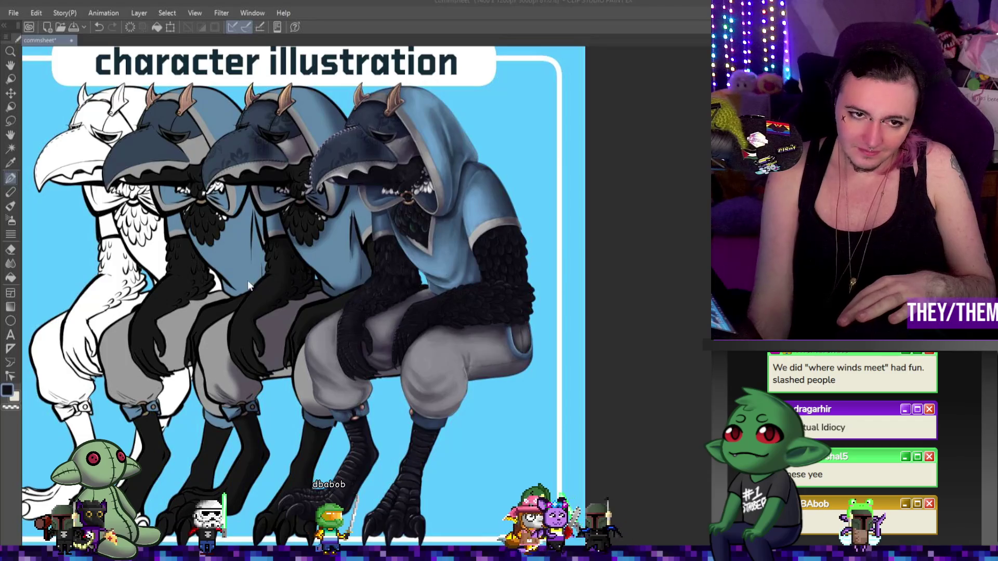
{"action": "scroll", "coordinate": [227, 285], "scroll_direction": "down", "scroll_amount": 2}
{"action": "scroll", "coordinate": [193, 293], "scroll_direction": "up", "scroll_amount": 1}
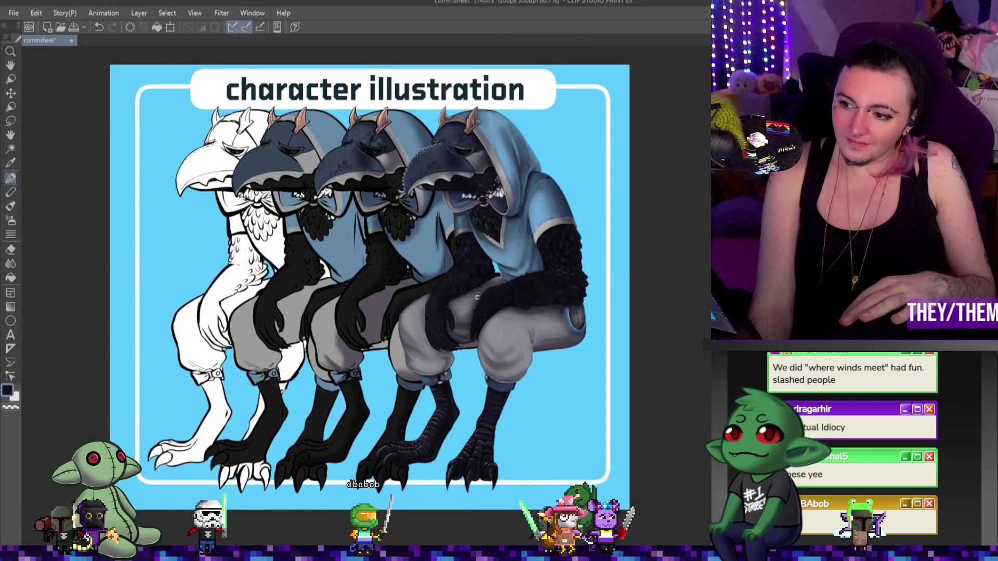
{"action": "scroll", "coordinate": [396, 303], "scroll_direction": "down", "scroll_amount": 1}
{"action": "scroll", "coordinate": [411, 229], "scroll_direction": "up", "scroll_amount": 2}
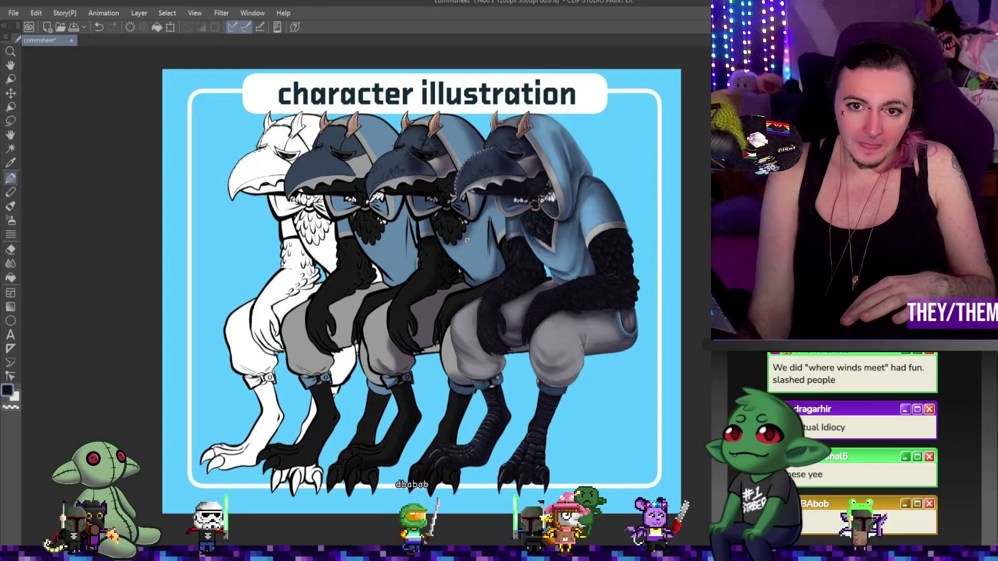
{"action": "scroll", "coordinate": [561, 295], "scroll_direction": "up", "scroll_amount": 1}
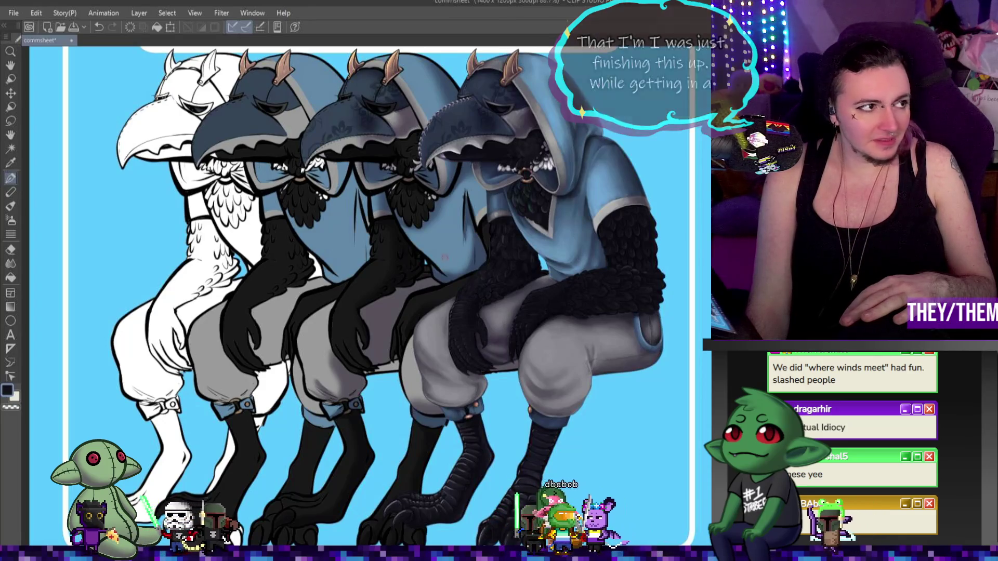
{"action": "scroll", "coordinate": [544, 263], "scroll_direction": "down", "scroll_amount": 2}
{"action": "scroll", "coordinate": [544, 262], "scroll_direction": "up", "scroll_amount": 1}
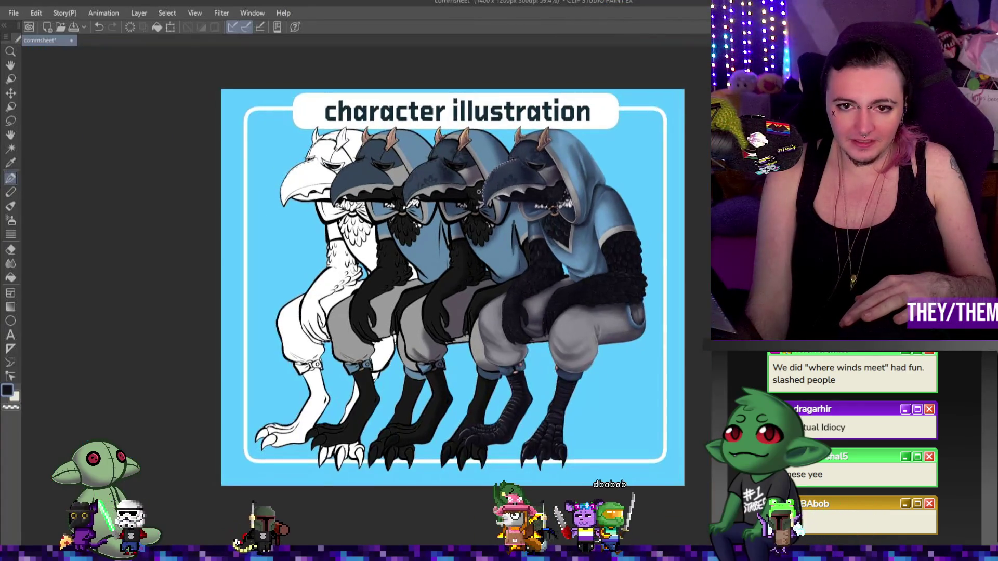